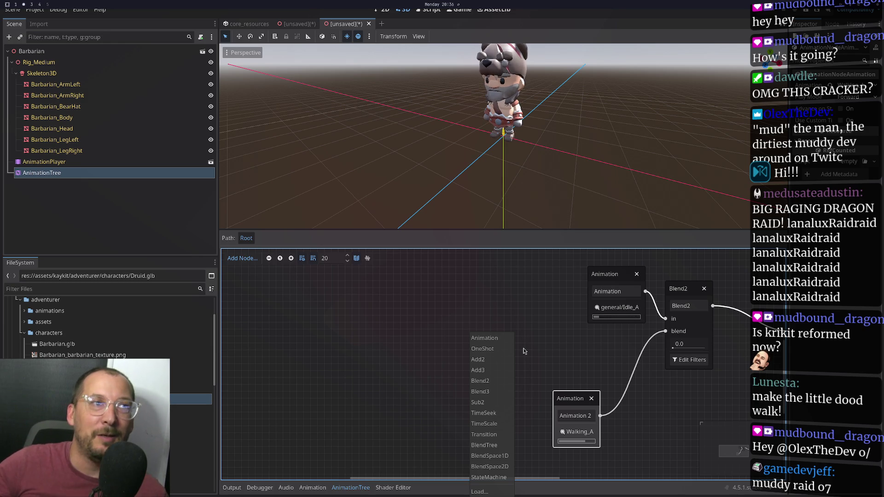
- Dismiss the Add Node menu and set Blend2's blend amount to 0.29
left_click(559, 355)
left_click_drag(559, 355, 386, 377)
scroll(386, 377, "up", 1)
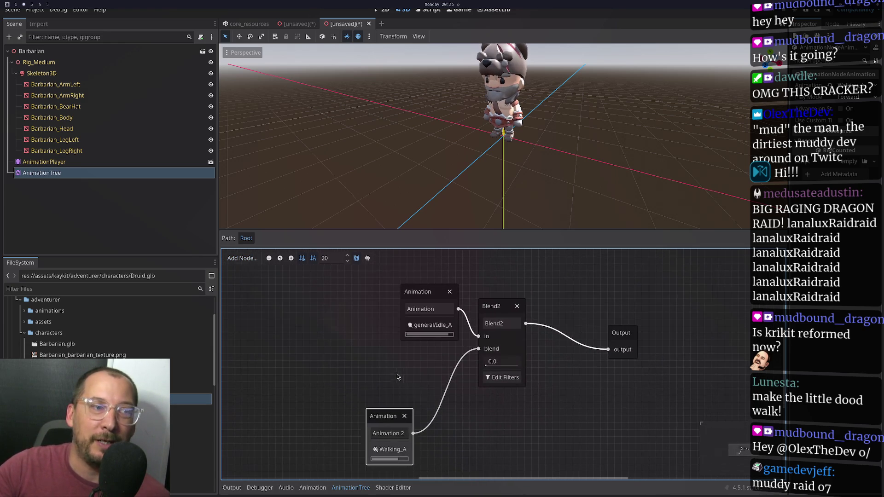
mouse_move(485, 366)
left_mouse_down()
mouse_move(509, 363)
mouse_move(494, 366)
left_mouse_up()
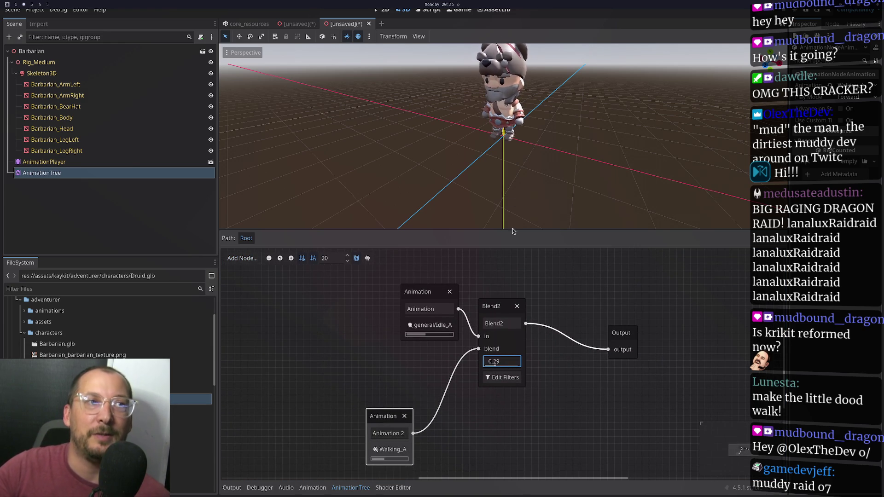
- Move the Walking_A animation node up beside the Idle node in the blend tree
left_click_drag(506, 193, 507, 138)
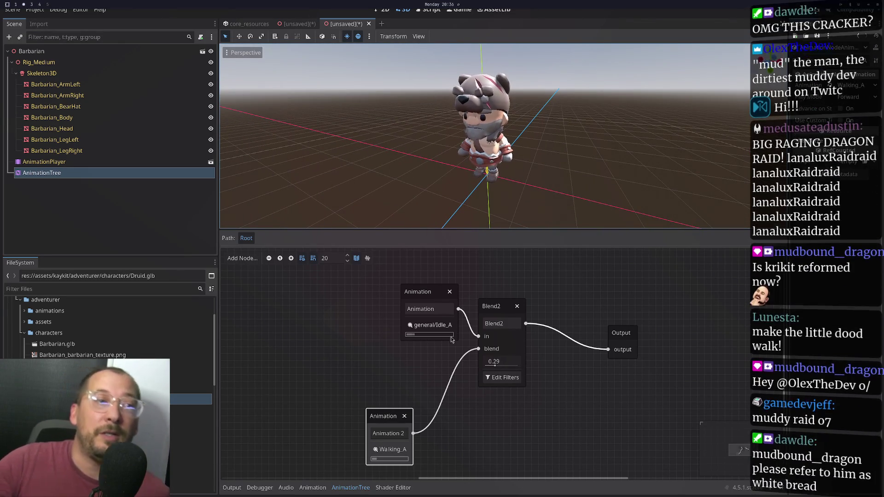
left_click(409, 396)
mouse_move(382, 416)
left_mouse_down()
mouse_move(431, 368)
mouse_move(417, 375)
left_mouse_up()
mouse_move(313, 387)
left_mouse_down()
mouse_move(373, 404)
mouse_move(397, 387)
mouse_move(408, 393)
left_mouse_up()
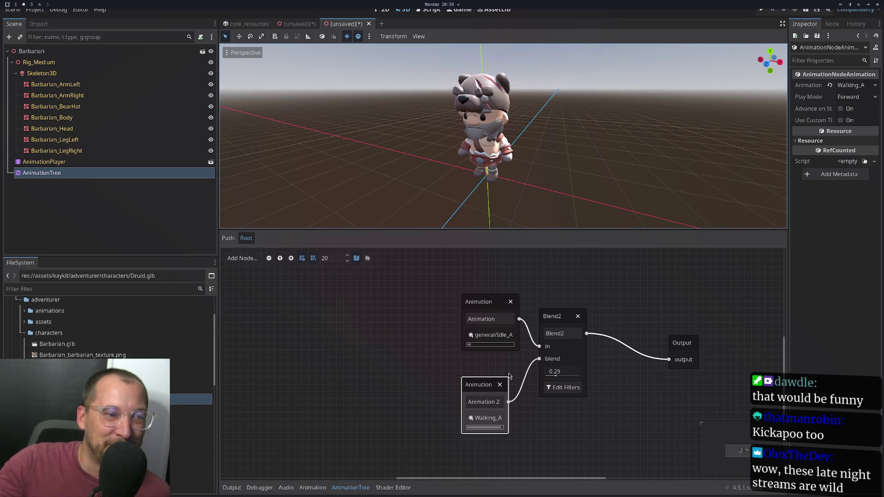
left_click(500, 384)
- Add a BlendSpace1D node and connect its output to Blend2's blend input
right_click(318, 396)
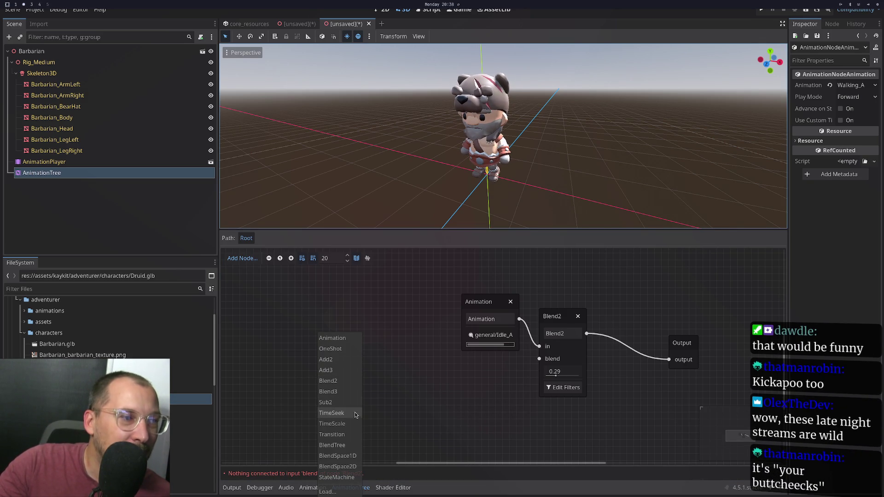
left_click(353, 455)
mouse_move(354, 385)
left_mouse_down()
mouse_move(450, 380)
mouse_move(540, 359)
mouse_move(547, 376)
left_mouse_up()
left_click(554, 376)
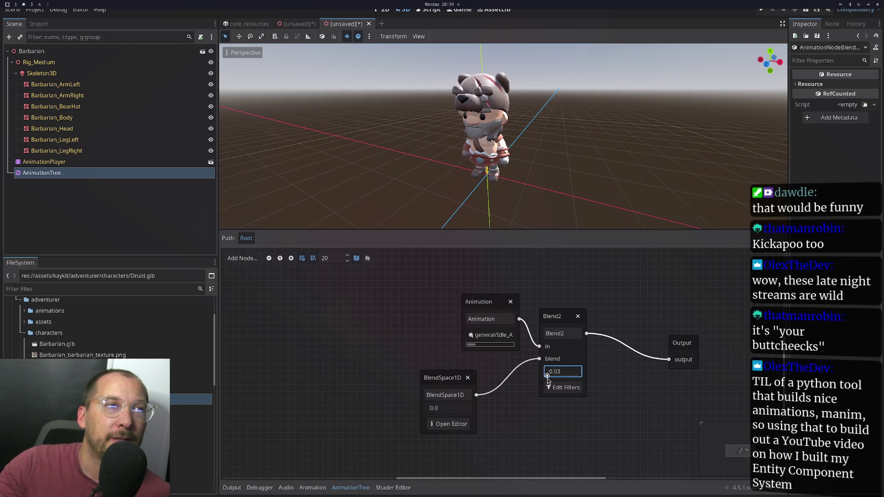
- Set Blend2's blend value to 0.0
left_click(562, 377)
type("0")
key("Tab")
- Rearrange the graph, moving the Idle node up-left, and open the BlendSpace1D node
mouse_move(570, 374)
left_mouse_down()
mouse_move(455, 360)
mouse_move(482, 415)
left_mouse_up()
left_click(398, 341)
left_click_drag(396, 335, 361, 294)
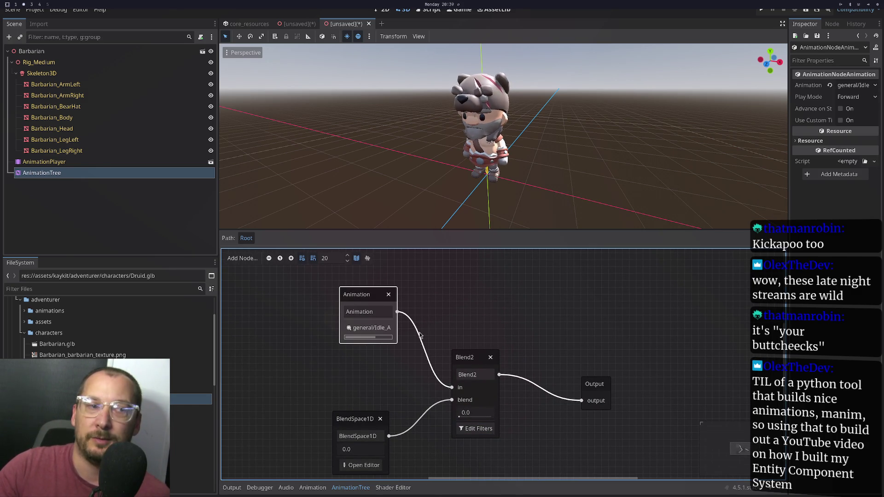
scroll(489, 382, "down", 2)
scroll(488, 382, "left", 3)
mouse_move(513, 378)
left_mouse_down()
mouse_move(548, 385)
mouse_move(514, 380)
mouse_move(547, 385)
mouse_move(522, 381)
left_mouse_up()
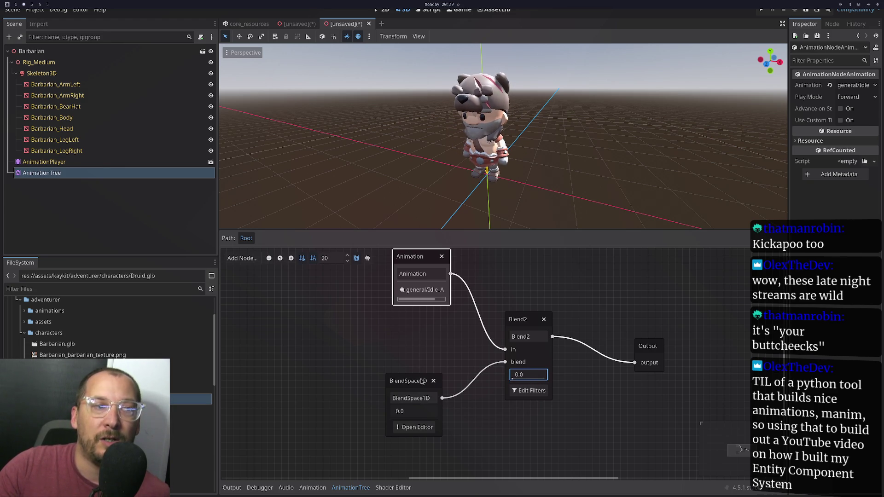
left_click_drag(424, 381, 437, 366)
key("ctrl+z")
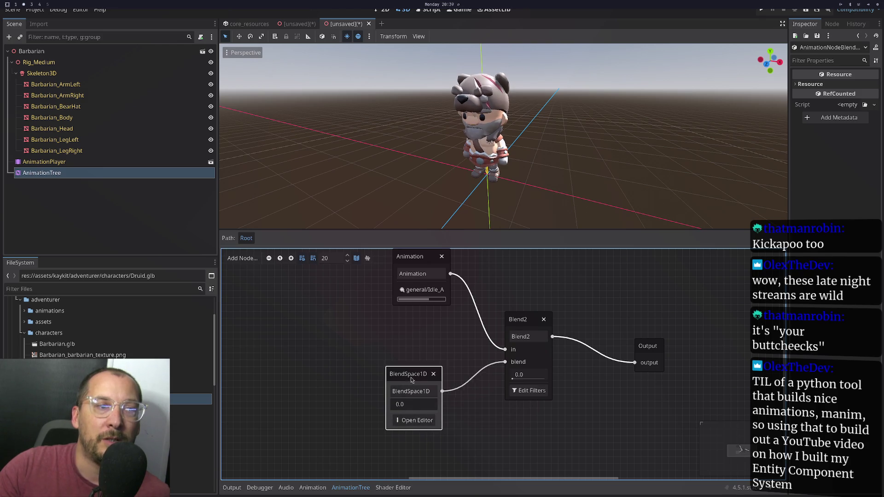
scroll(476, 353, "down", 2)
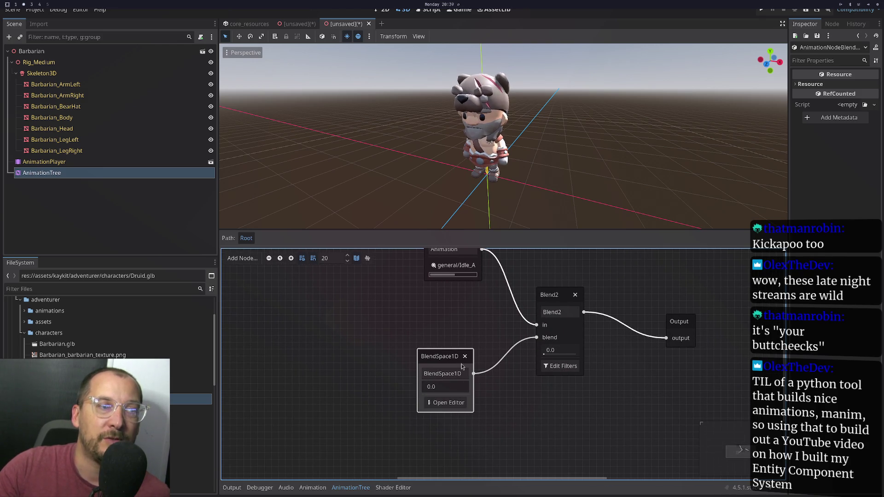
left_click(448, 404)
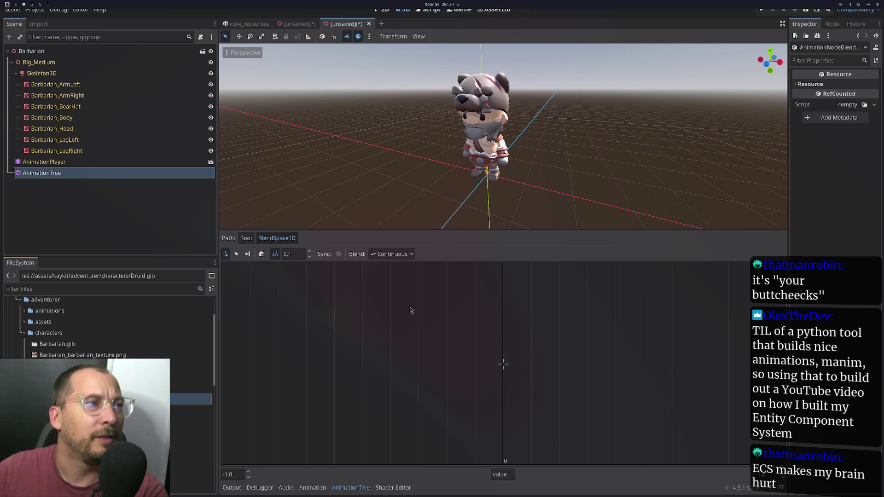
- Place a first animation point just right of the BlendSpace1D axis centre
left_click(248, 254)
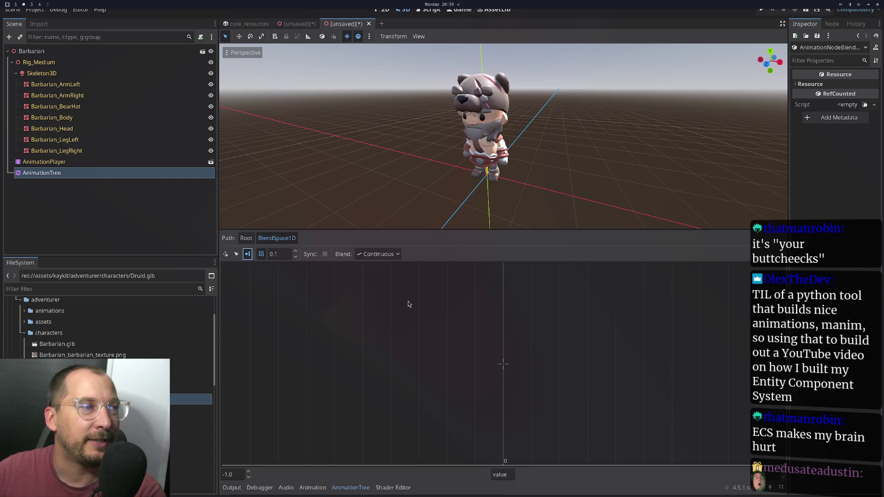
left_click(543, 363)
mouse_move(564, 371)
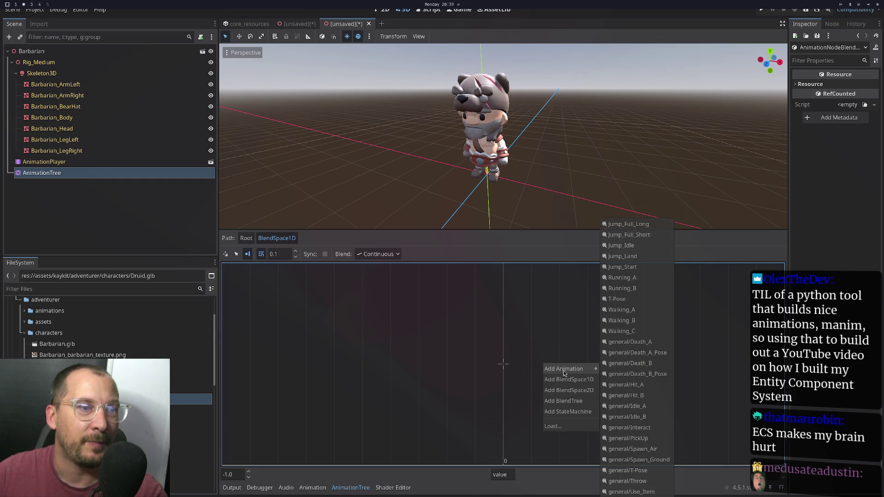
left_click(622, 309)
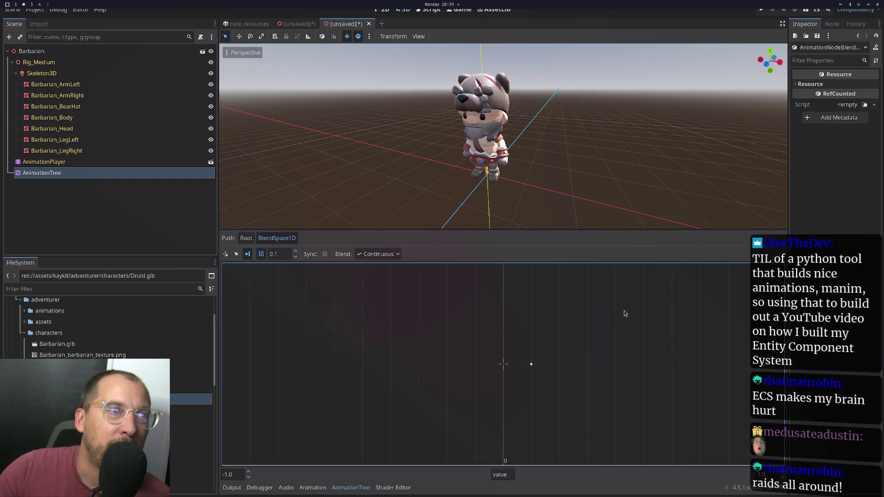
- Bring up the add-point choices again for another point on the axis
left_click(531, 363)
key("Escape")
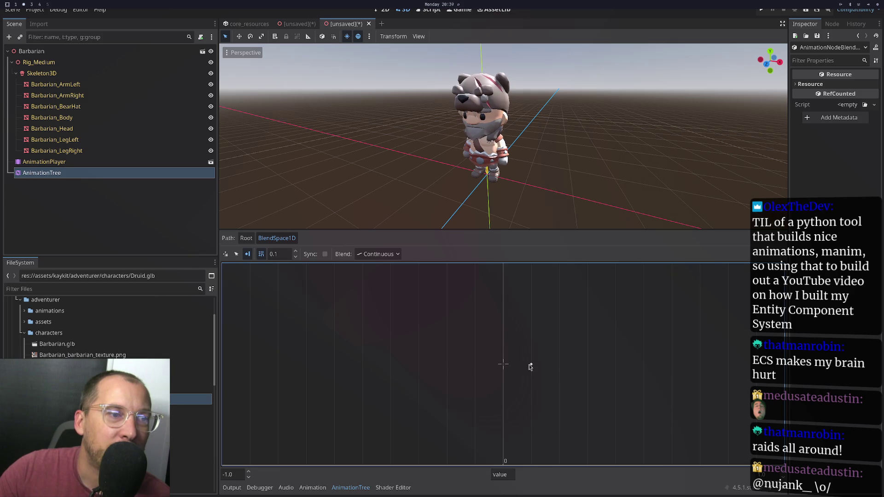
left_click(594, 364)
mouse_move(619, 365)
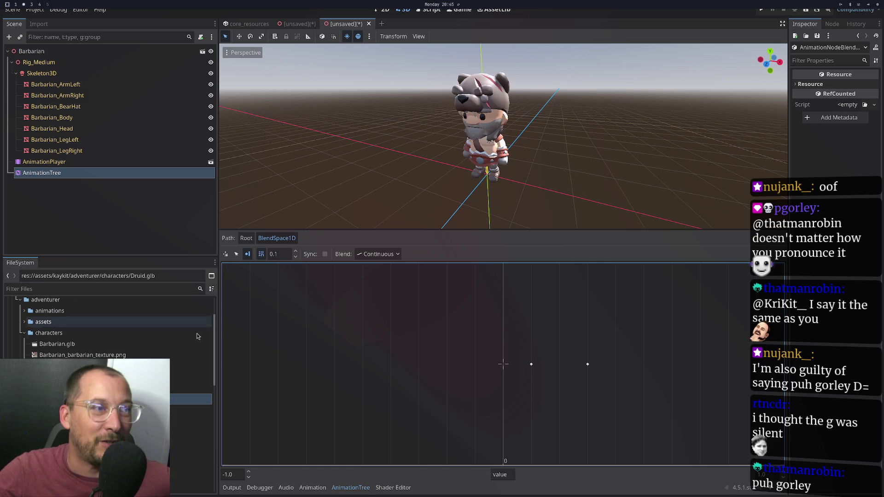
- Nudge the BlendSpace1D preview blend position slightly left
left_click(225, 254)
left_click(532, 366)
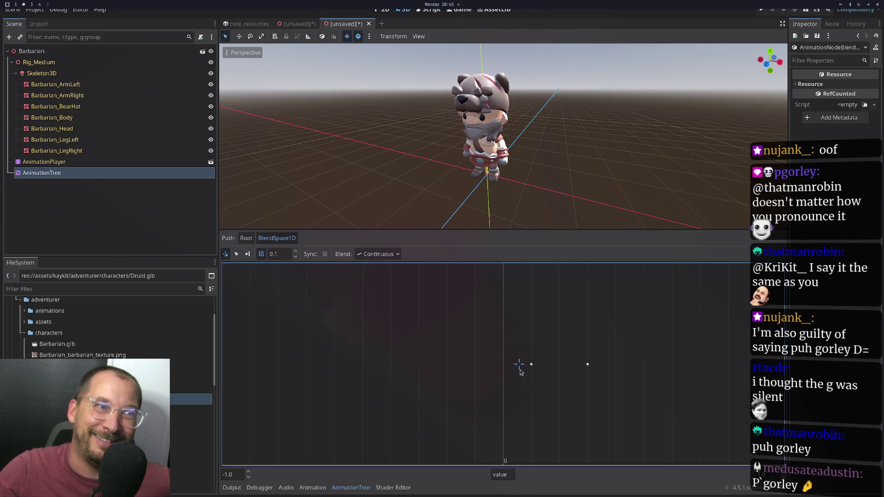
left_click(498, 365)
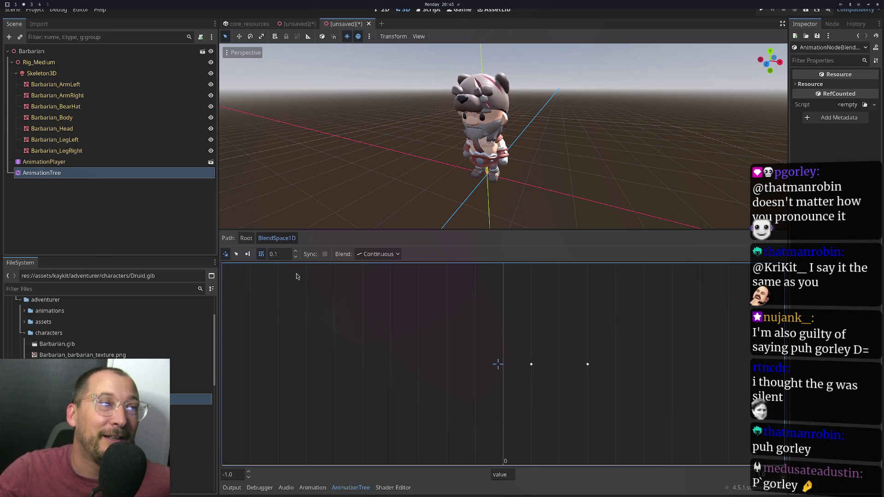
- Move the Running_A point to 1.0 and Walking_A to 0.6, then return to root
left_click(236, 255)
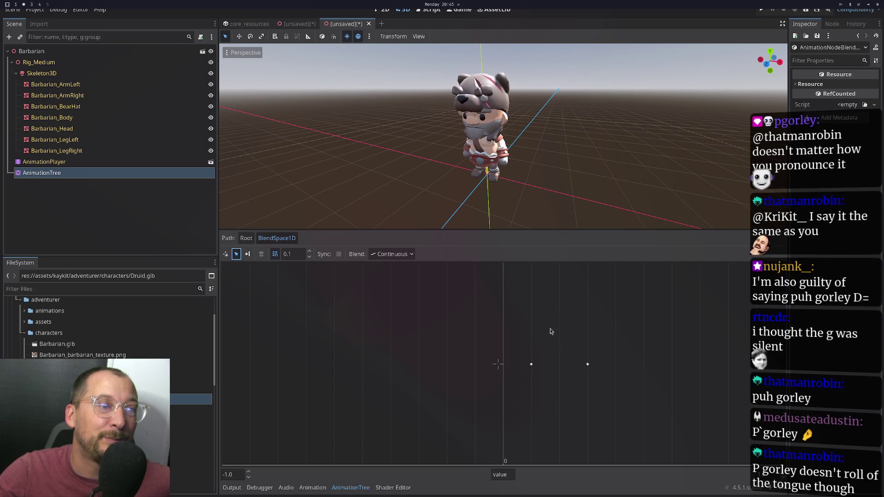
left_click(588, 364)
left_click_drag(589, 366, 782, 368)
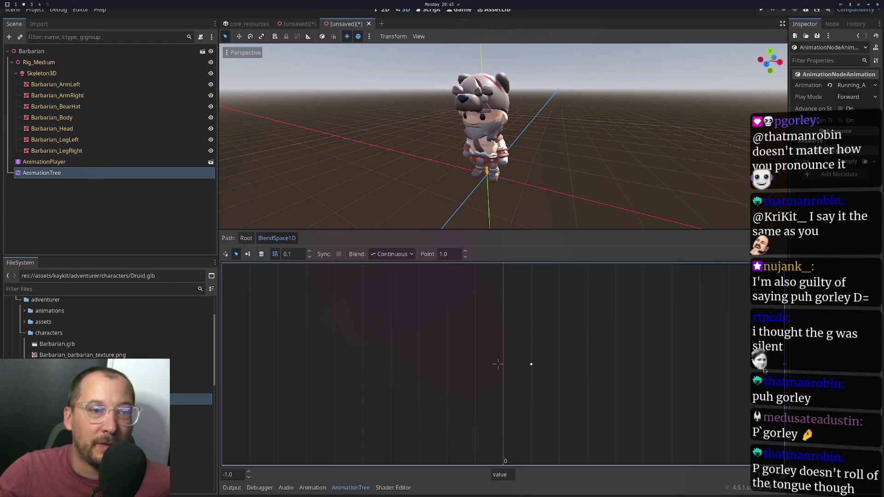
left_click_drag(531, 364, 676, 381)
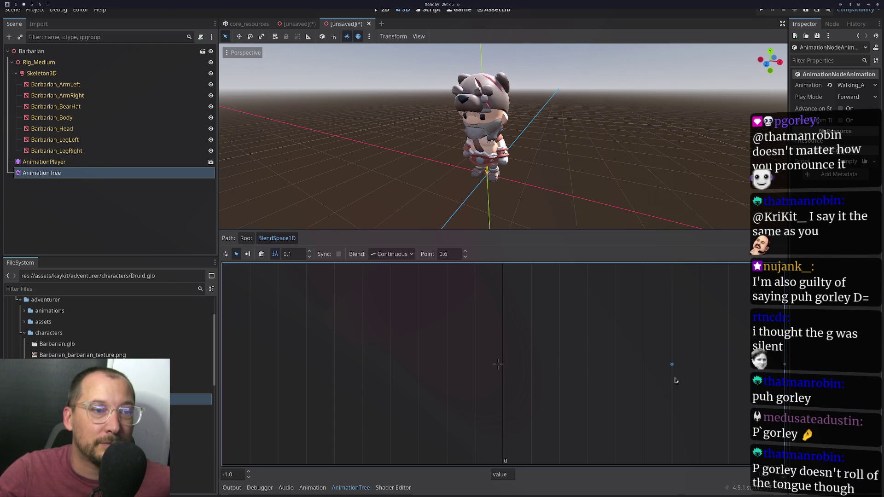
left_click(503, 366)
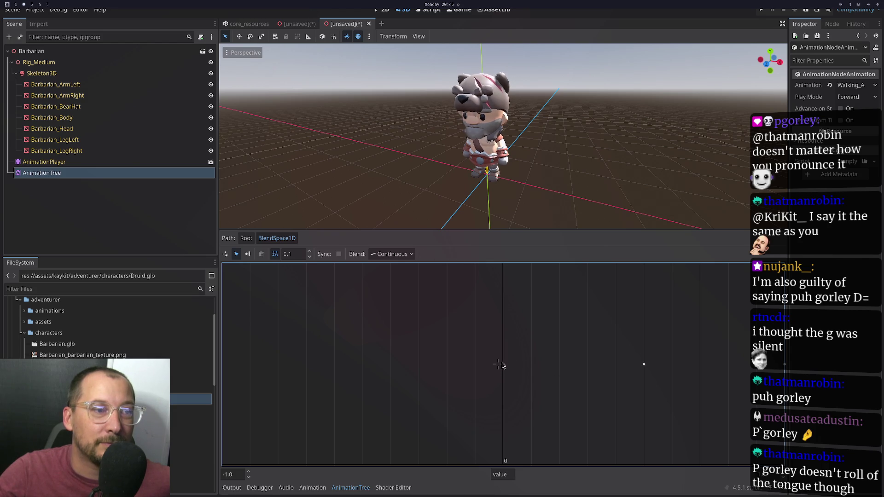
left_click(225, 254)
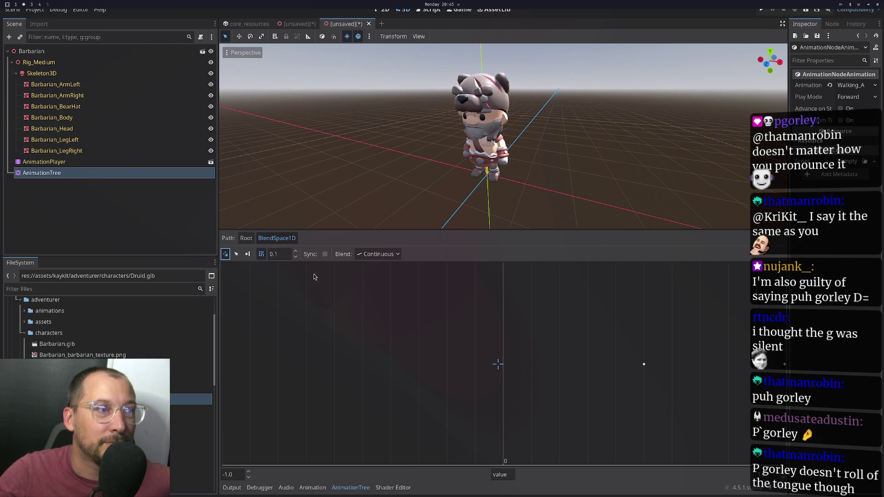
left_click(246, 238)
- Edit the Blend2 blend amount field to set it back to 1.0
left_click(559, 350)
type("2.1")
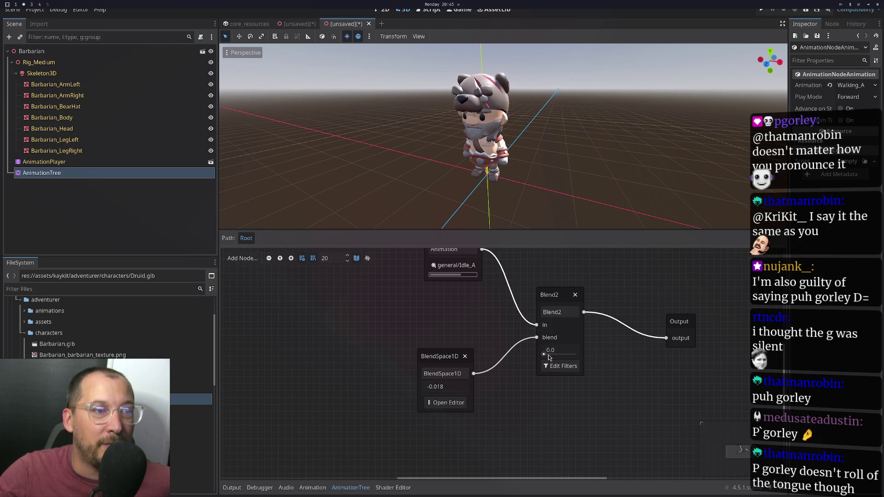
type("5")
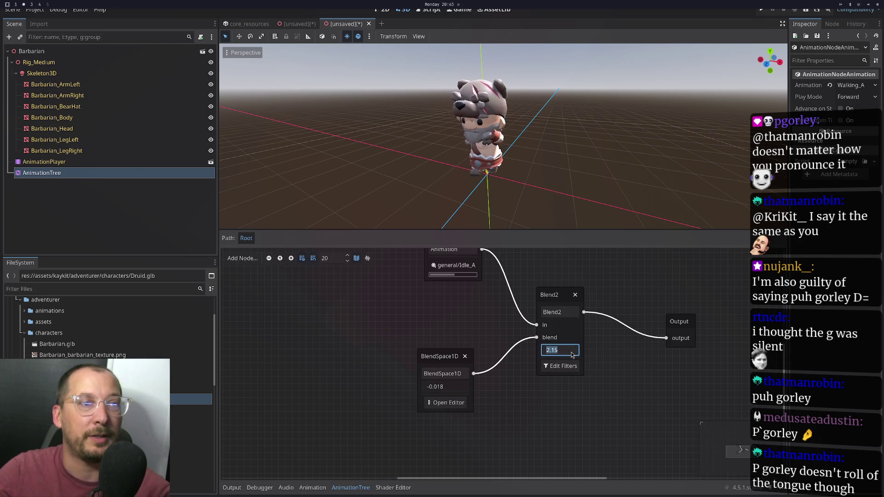
key("BackSpace")
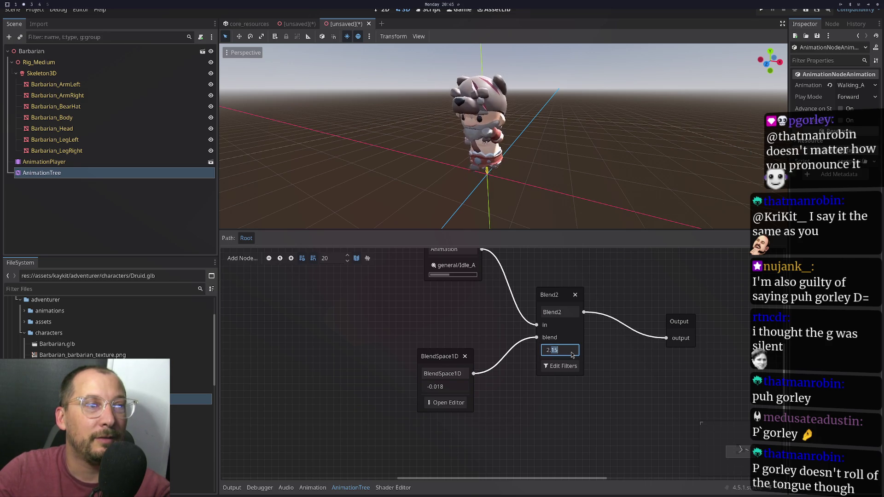
key("ctrl+a")
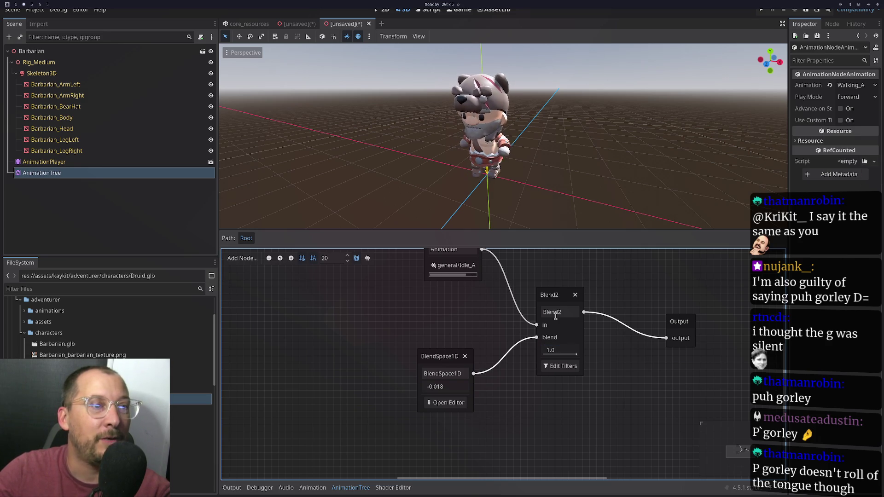
- Drag the blend-position marker right in the BlendSpace1D editor, then select AnimationPlayer
left_click(461, 402)
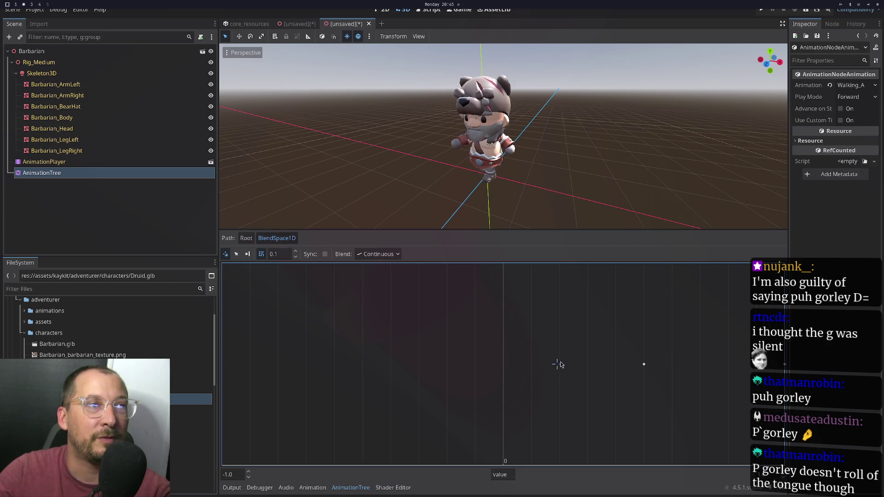
mouse_move(644, 364)
left_mouse_down()
mouse_move(770, 373)
mouse_move(783, 366)
left_mouse_up()
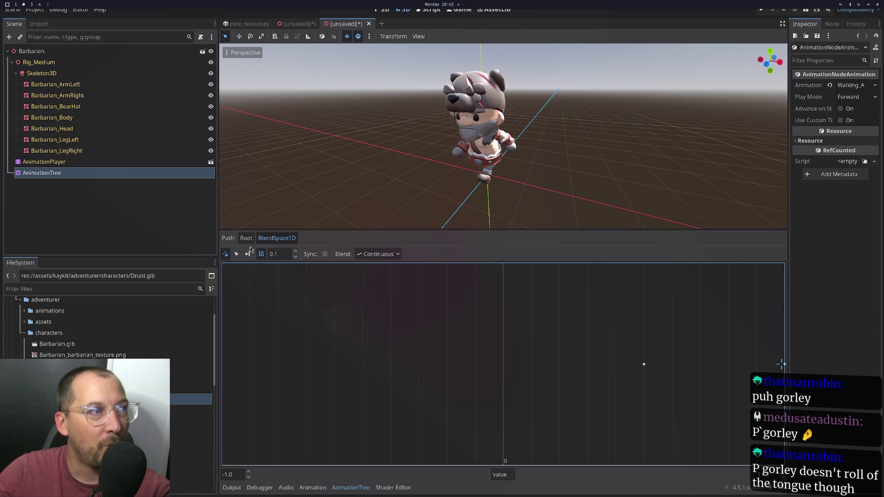
left_click(95, 162)
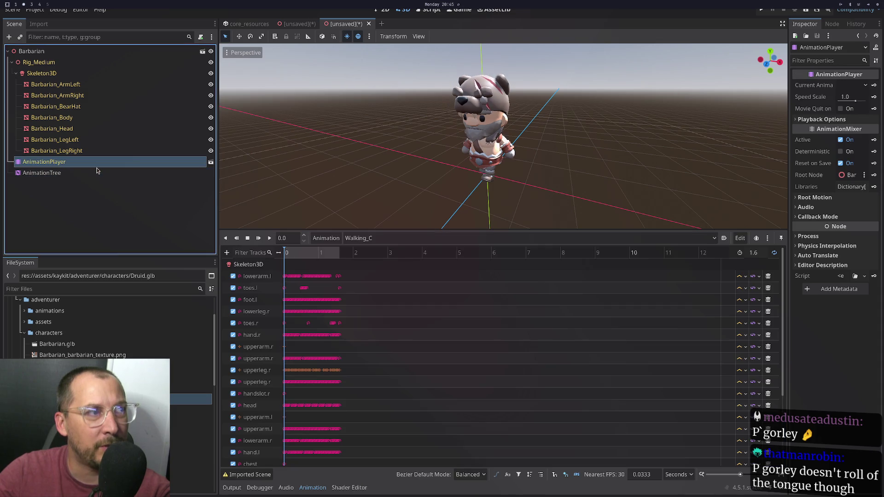
- Preview Running_A, turn on looping for Running_B, then reopen the BlendSpace1D editor
left_click(389, 245)
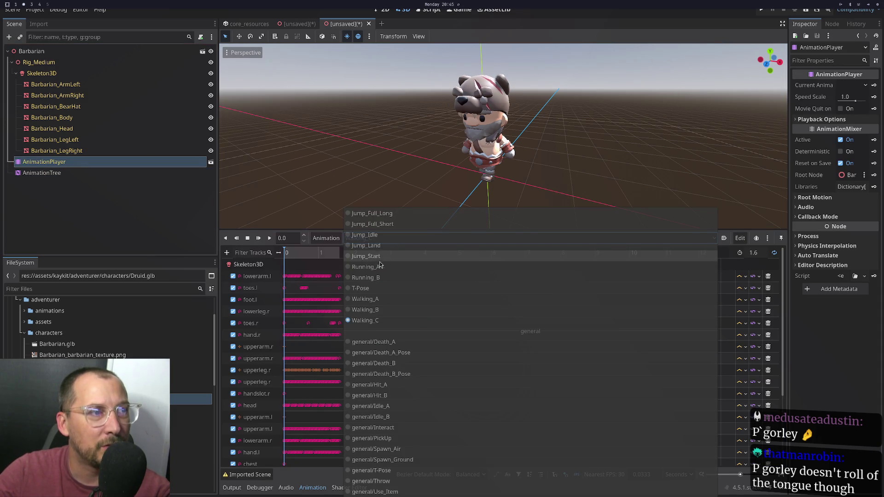
left_click(367, 266)
left_click(513, 239)
left_click(499, 284)
left_click(774, 252)
left_click(70, 174)
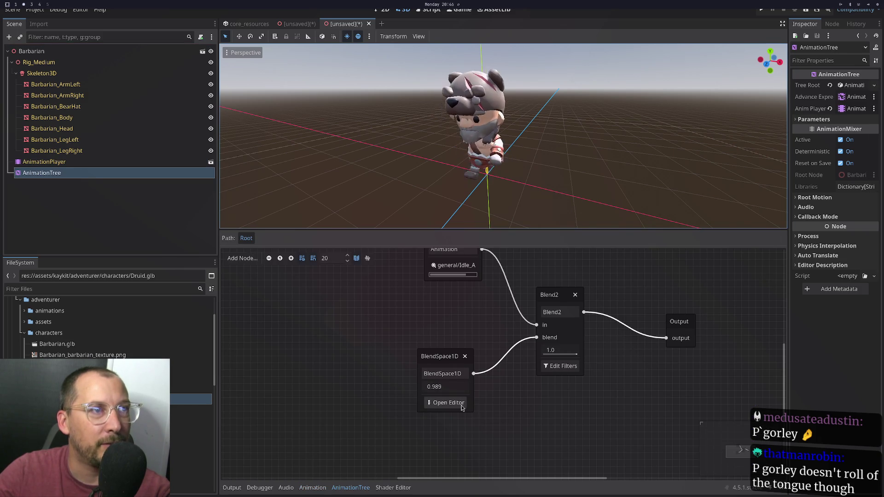
left_click(462, 405)
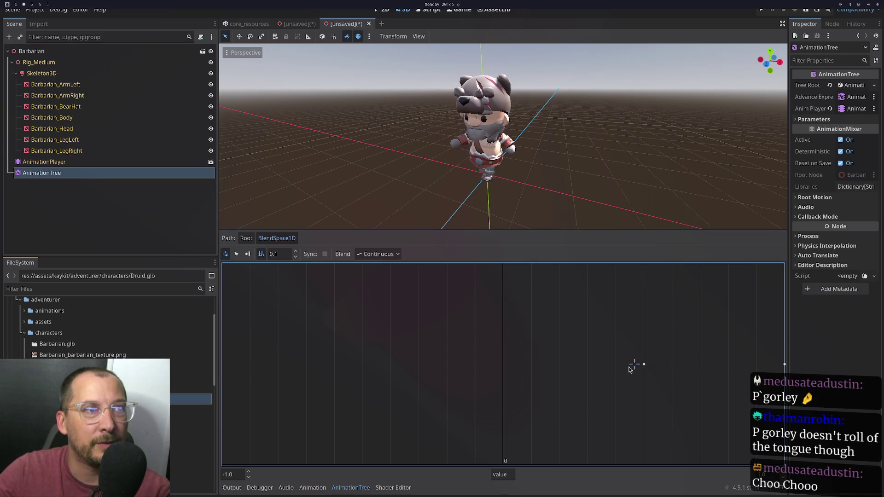
mouse_move(585, 372)
left_mouse_down()
mouse_move(529, 382)
mouse_move(727, 396)
mouse_move(473, 375)
mouse_move(622, 394)
left_mouse_up()
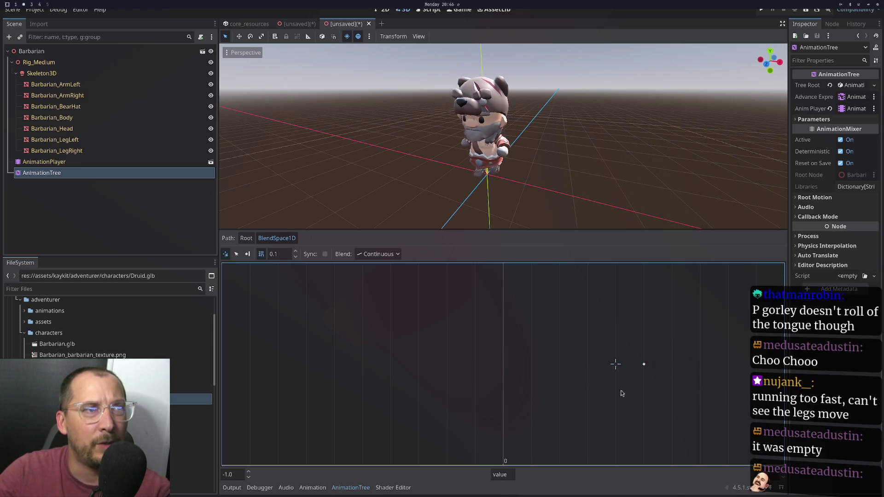
mouse_move(709, 392)
left_mouse_down()
mouse_move(778, 393)
mouse_move(670, 393)
left_mouse_up()
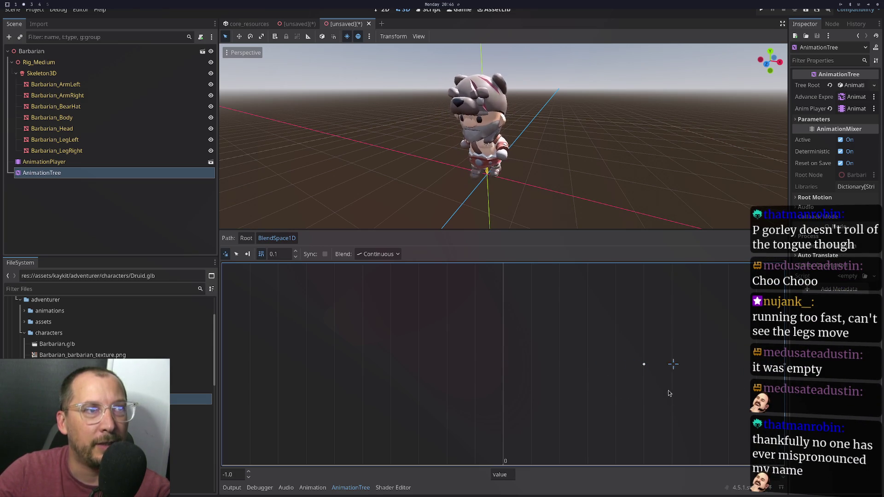
mouse_move(581, 383)
left_mouse_down()
mouse_move(503, 391)
mouse_move(643, 394)
mouse_move(628, 391)
left_mouse_up()
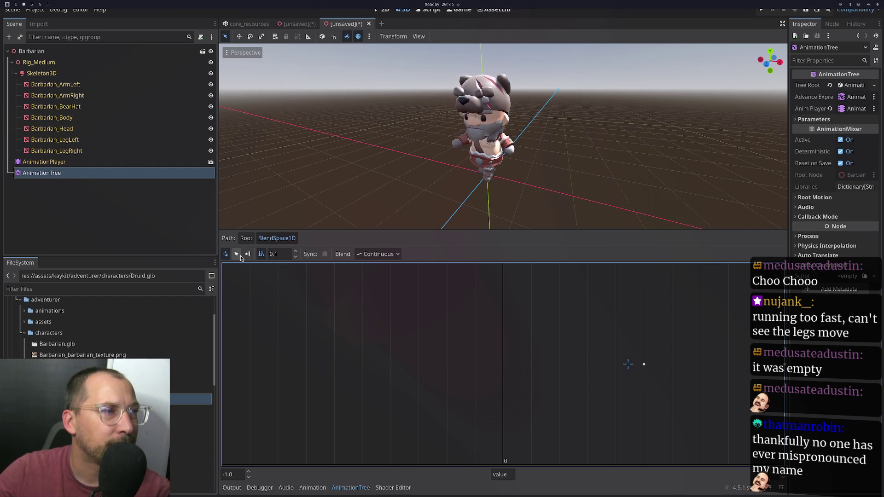
- Add an animation point at value 0 on the BlendSpace1D axis
left_click(245, 256)
left_click(503, 367)
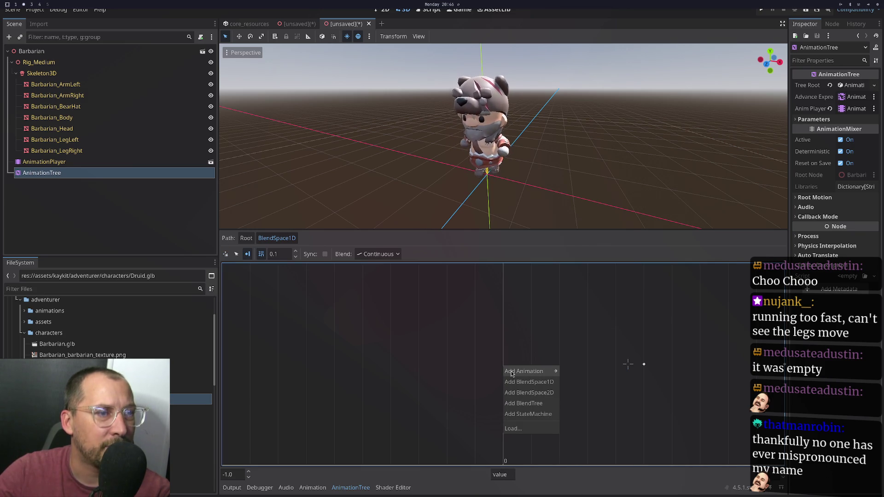
mouse_move(512, 373)
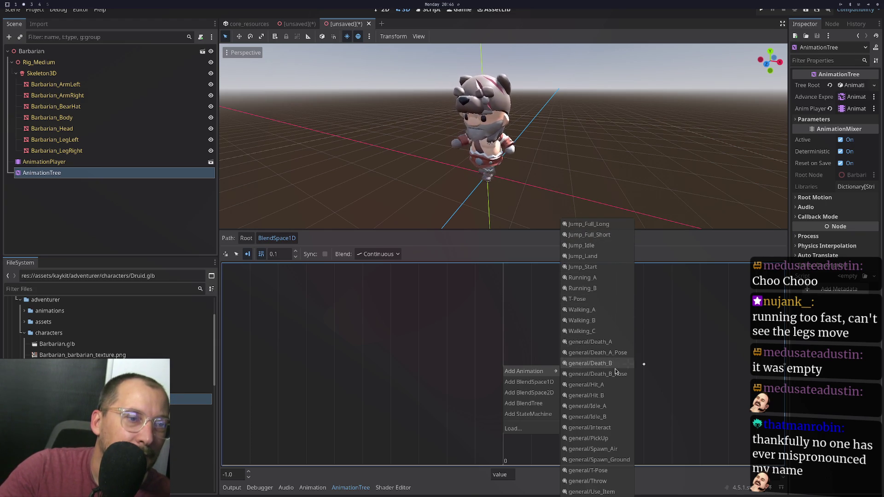
left_click(614, 407)
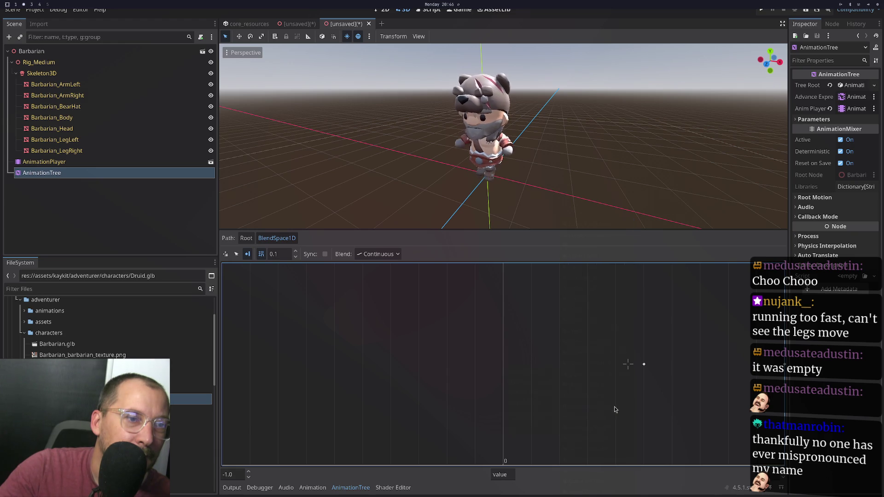
left_click(637, 365)
left_click(654, 394)
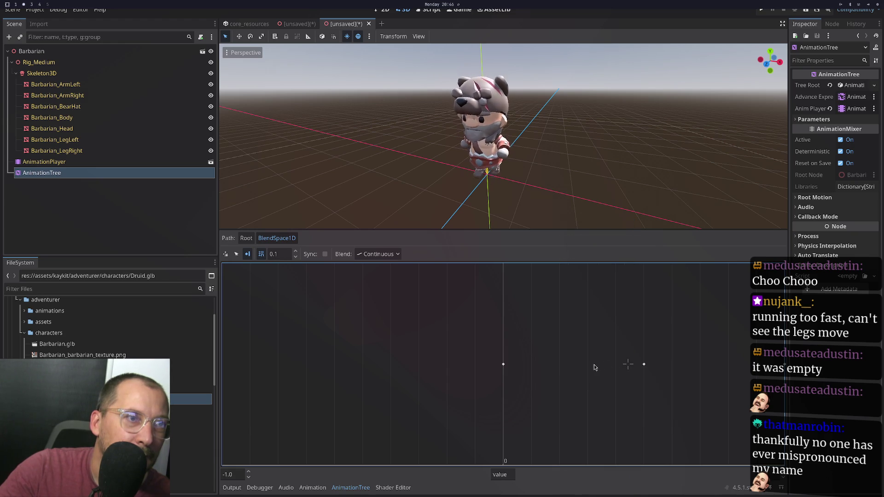
- Move the preview blend position left toward zero and go back to the root graph
left_click(617, 361)
key("Escape")
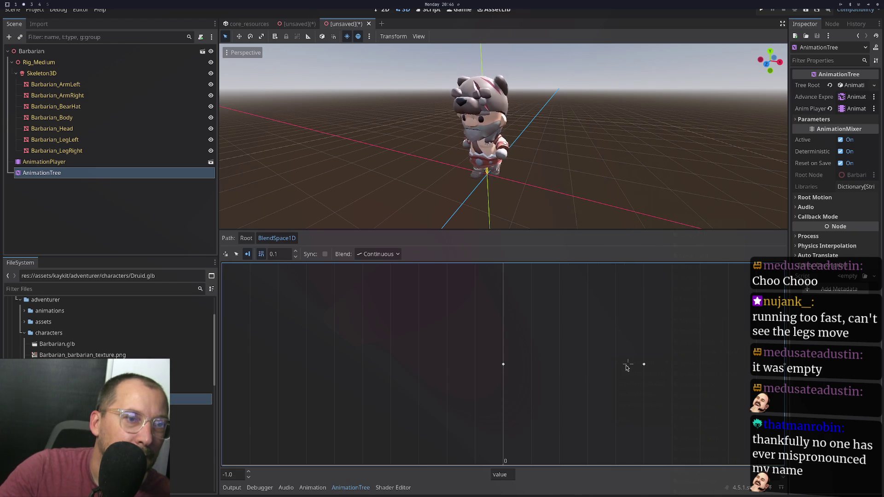
left_click(225, 254)
mouse_move(628, 365)
left_mouse_down()
mouse_move(505, 373)
mouse_move(574, 385)
mouse_move(774, 391)
mouse_move(504, 379)
left_mouse_up()
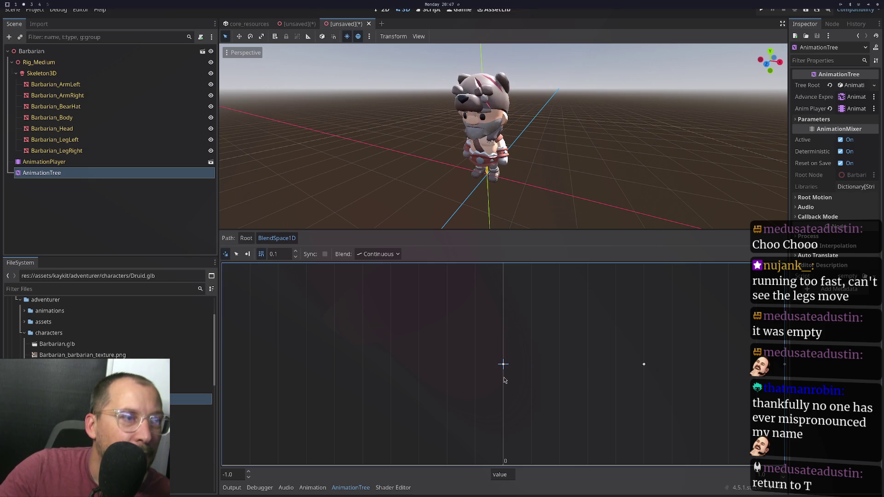
left_click(246, 238)
- Remove Blend2 and Idle_A, placing the BlendSpace1D beside the Output node
mouse_move(536, 337)
left_mouse_down()
mouse_move(681, 332)
mouse_move(667, 336)
left_mouse_up()
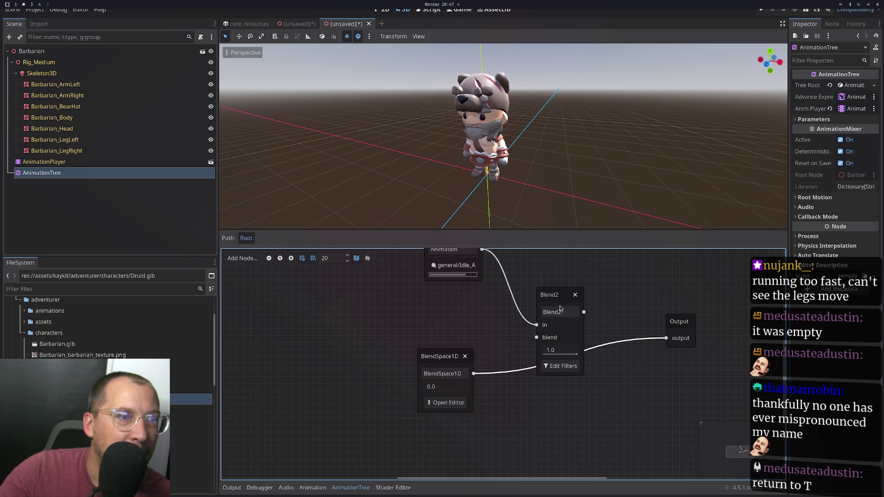
left_click(575, 295)
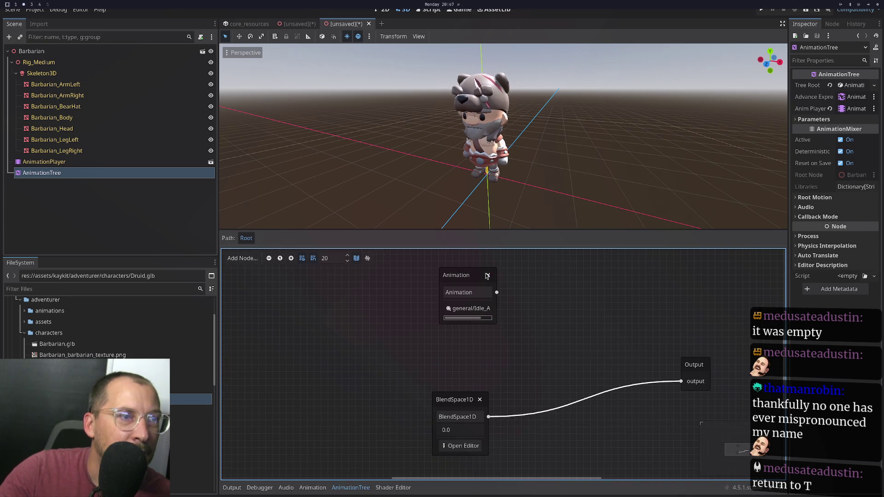
left_click(482, 273)
mouse_move(459, 401)
left_mouse_down()
mouse_move(589, 336)
mouse_move(580, 358)
left_mouse_up()
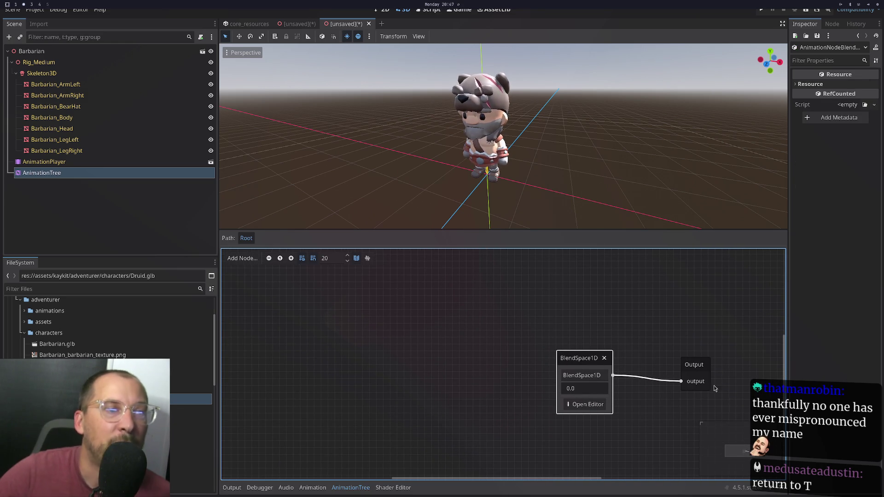
- Try out blend positions in the BlendSpace1D editor, then return to the root graph
left_click(585, 405)
left_click_drag(509, 364, 562, 374)
mouse_move(617, 379)
left_mouse_down()
mouse_move(781, 379)
mouse_move(505, 377)
left_mouse_up()
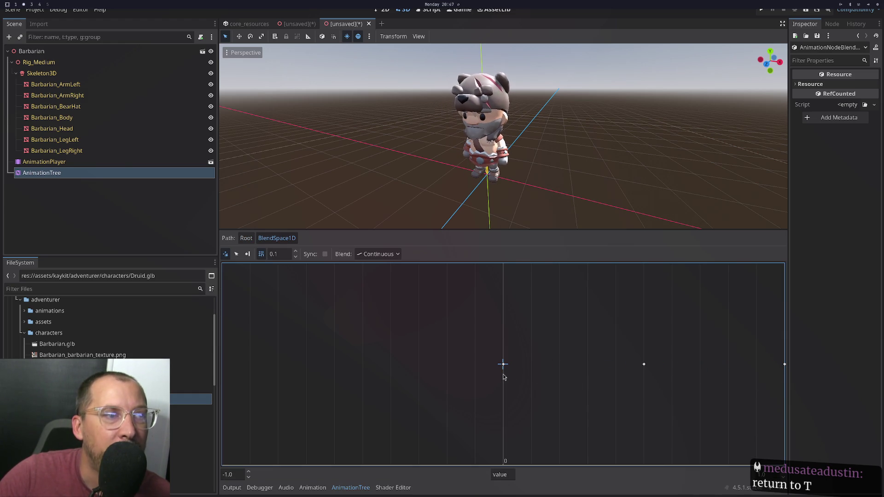
left_click(246, 238)
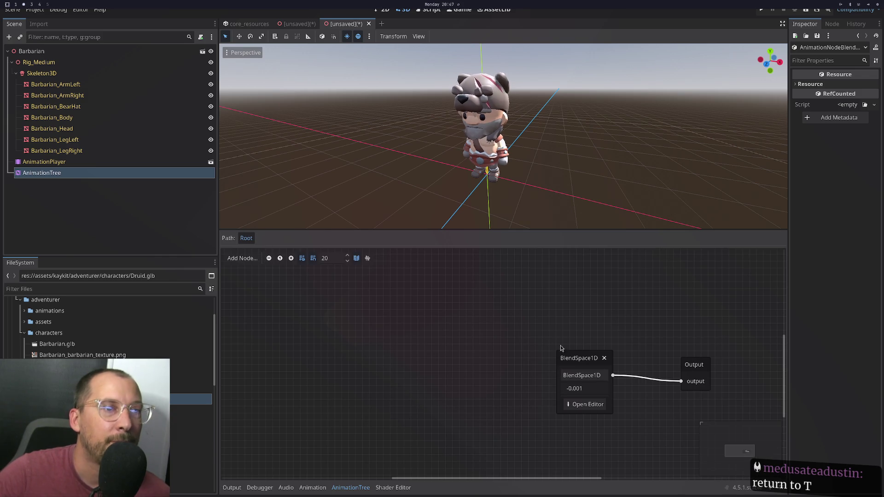
- Enter 0 as the BlendSpace1D node's blend value in the root graph
left_click_drag(577, 360, 575, 367)
left_click(588, 395)
key("Tab")
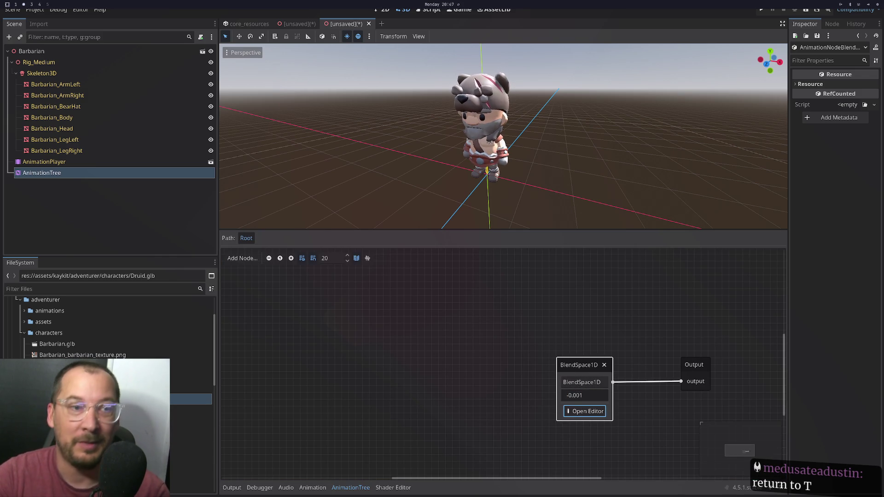
left_click(586, 400)
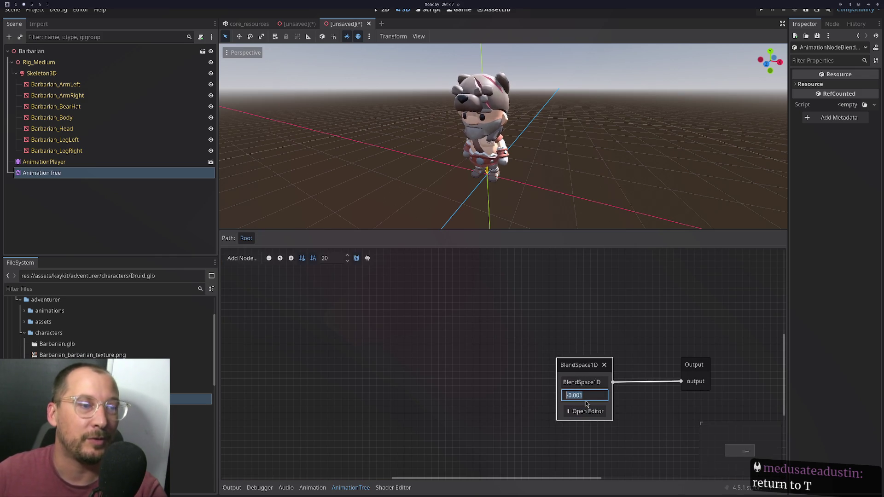
type("0")
key("Tab")
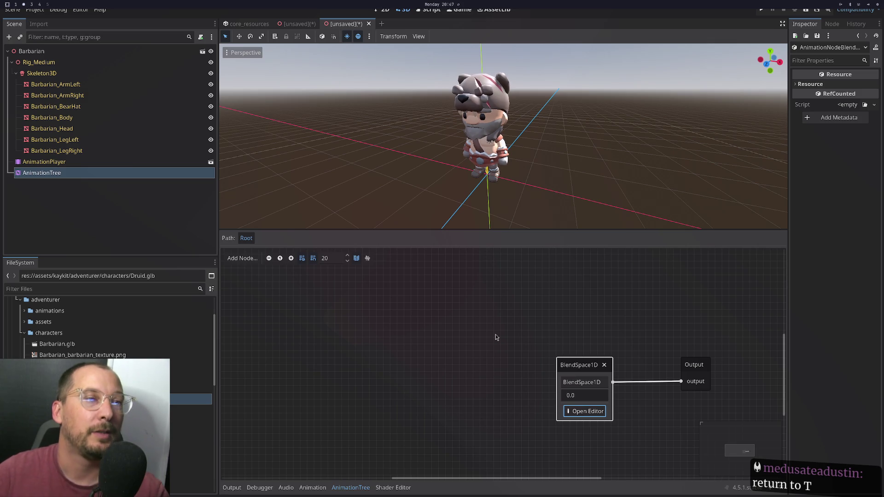
left_click(496, 336)
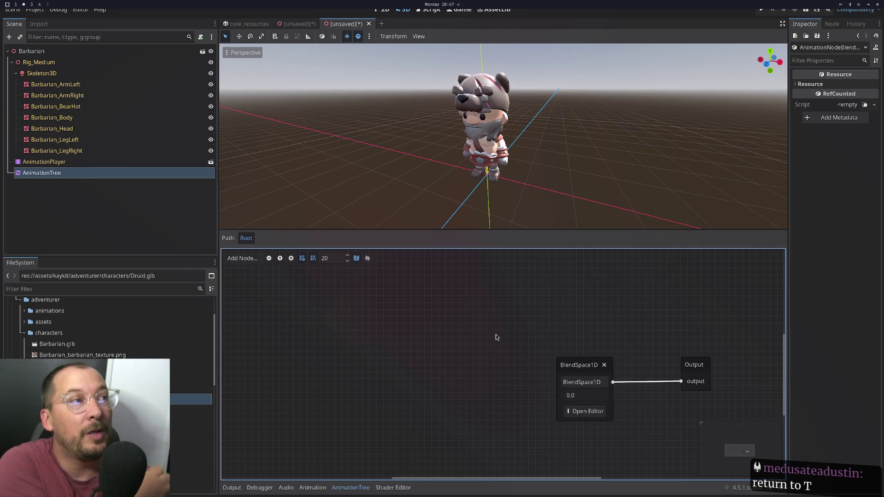
- Open the AnimationTree node's context menu in the Scene dock
right_click(63, 173)
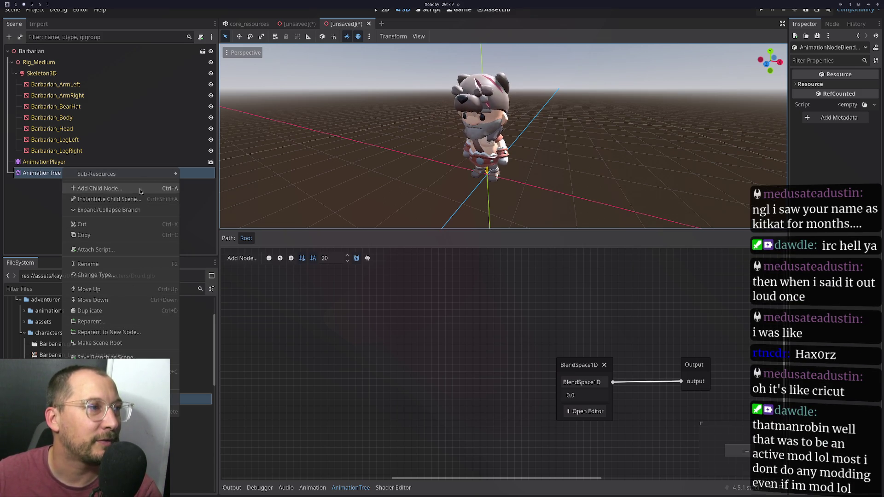
- Save the AnimationTree branch as animation_tree.tscn in the assets folder
left_click(135, 357)
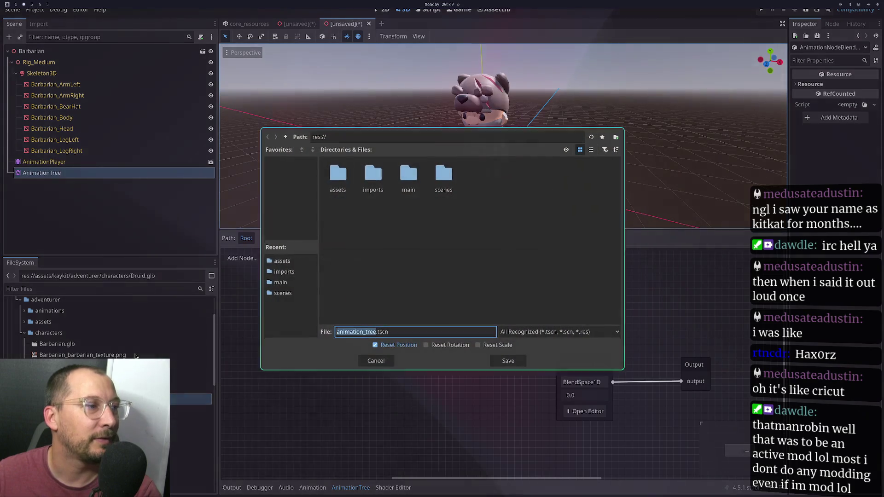
double_click(339, 176)
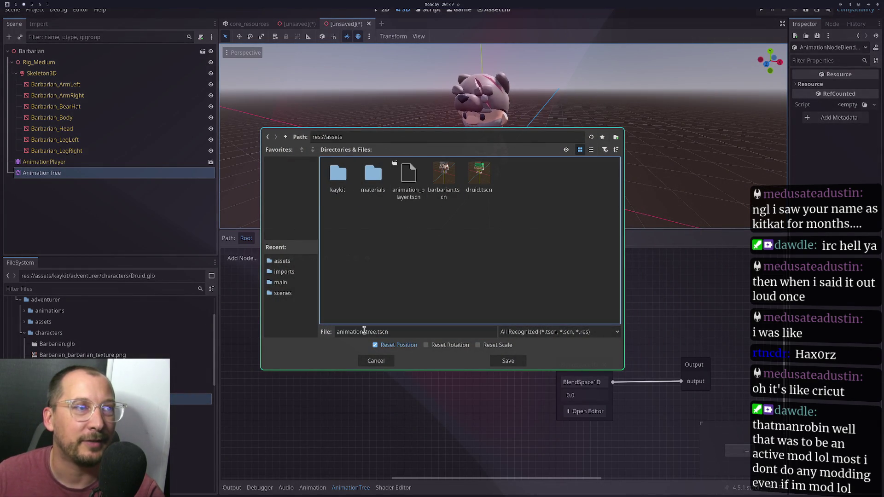
left_click(516, 360)
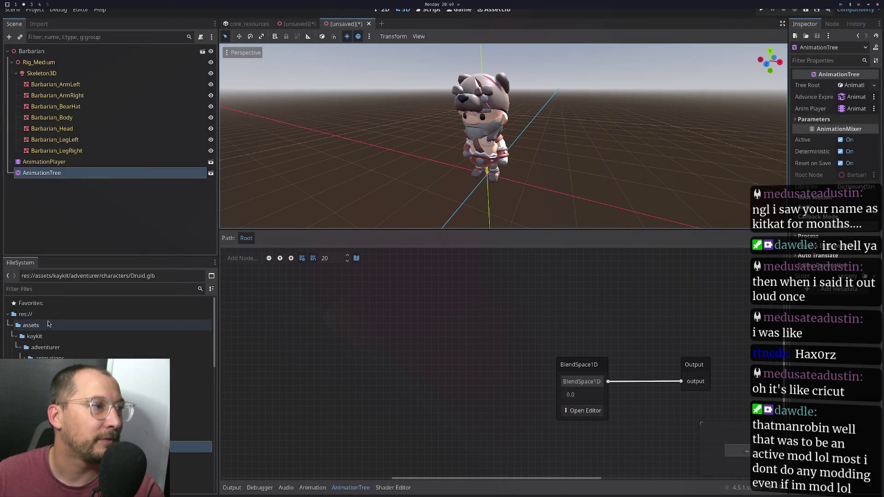
- Locate animation_tree.tscn in the FileSystem dock, then switch to the code editor workspace
left_click(12, 327)
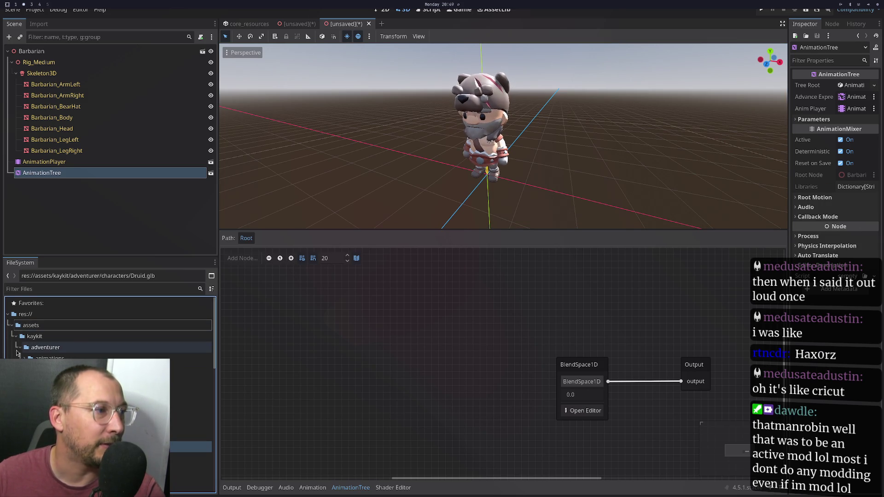
left_click(19, 348)
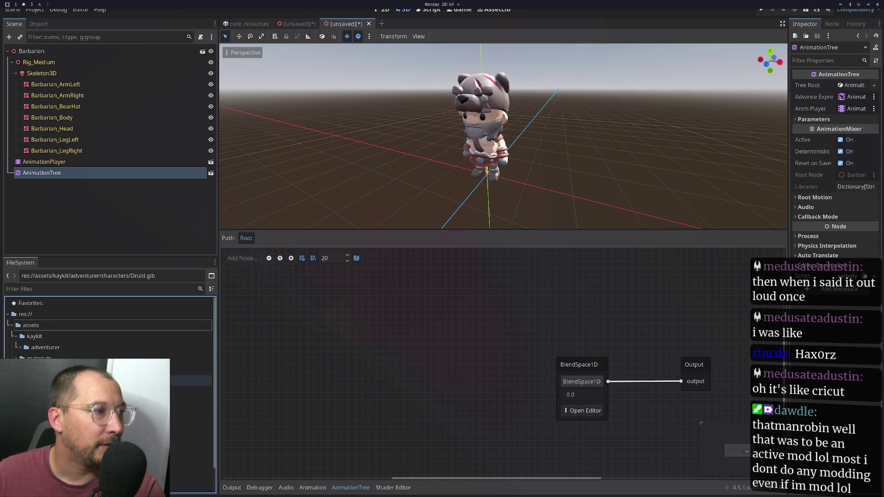
right_click(55, 403)
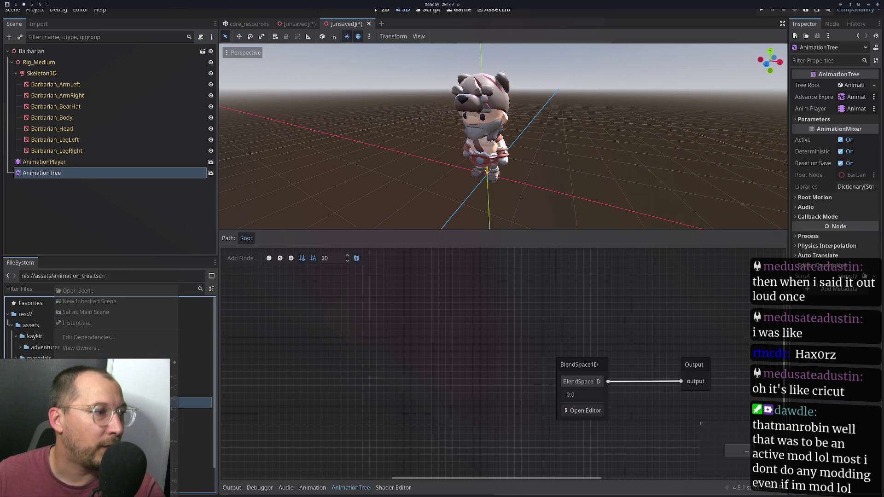
key("Escape")
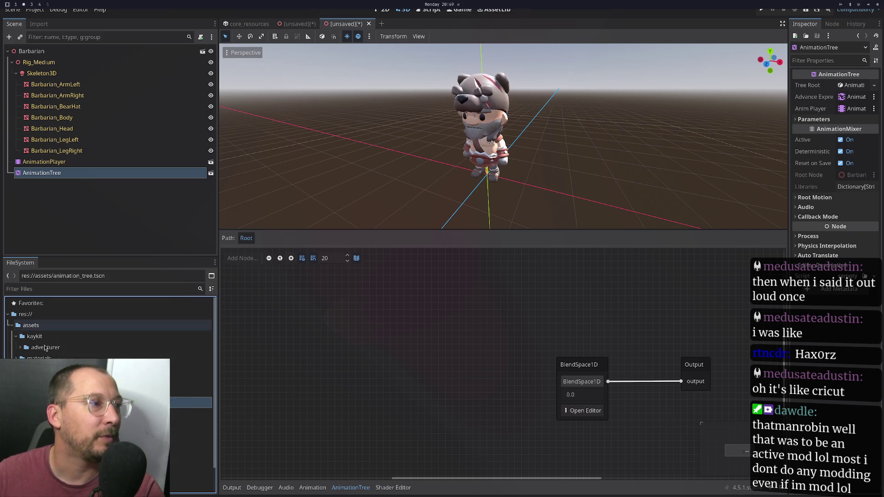
key("super+1")
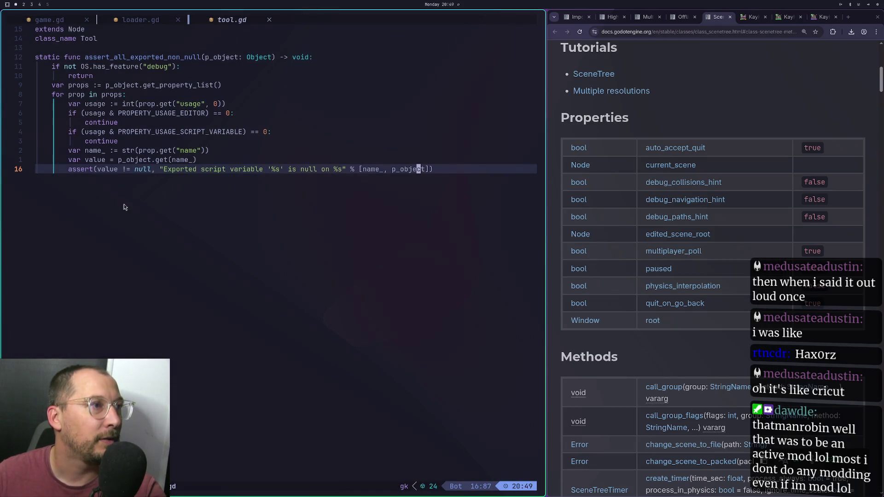
- Open add_animation_player.gd in Neovim with the file finder
key("Escape")
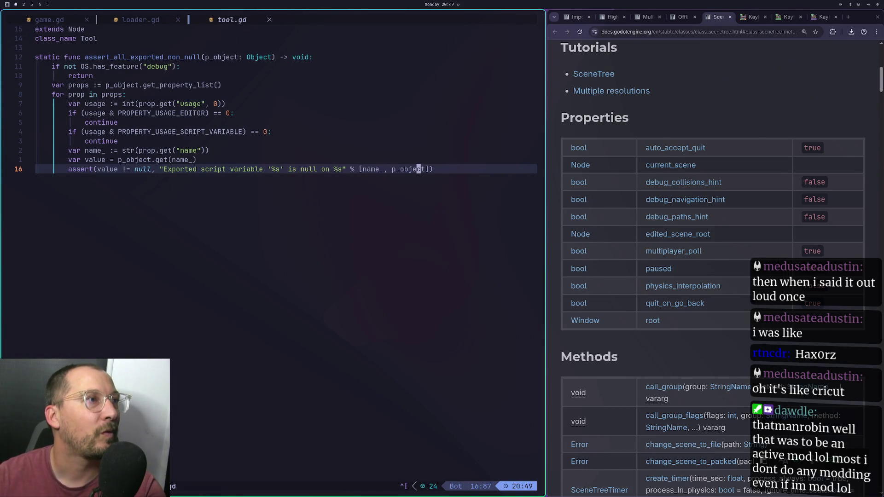
key("space")
key("space")
type("mpor")
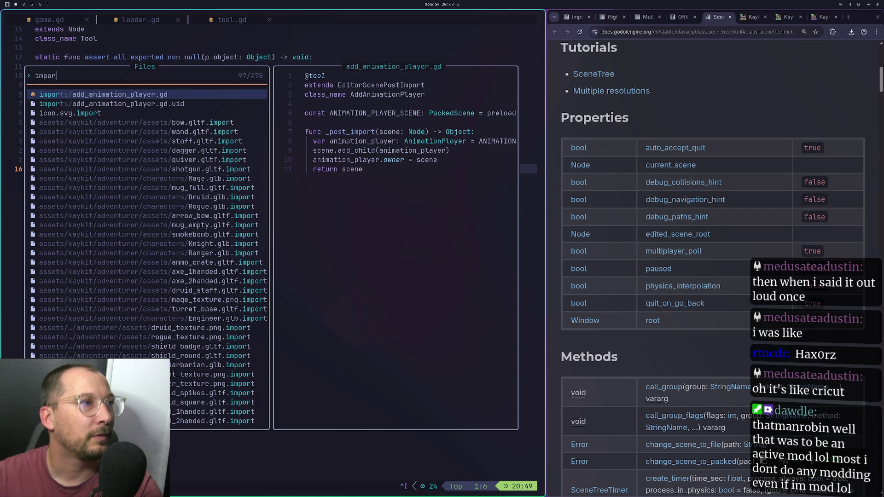
key("Return")
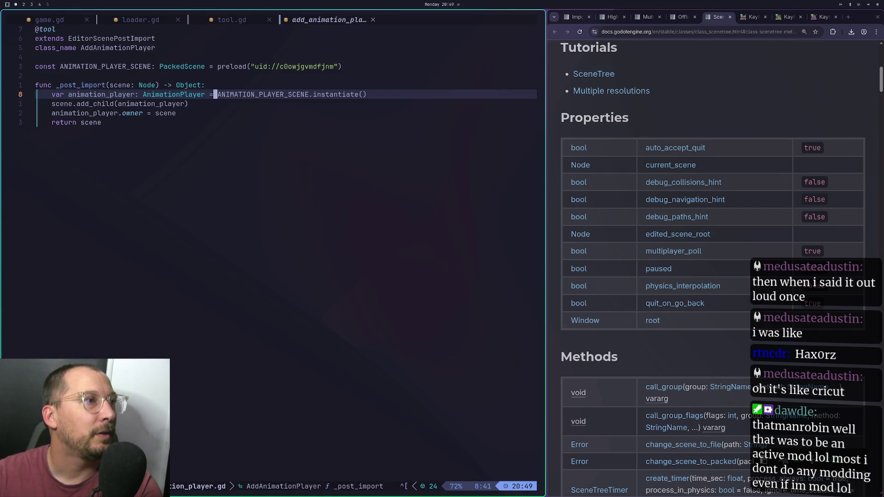
- Add a const ANIMATION_TREE_SCENE: PackedScene = preload(...) line with the tree scene's uid and save
key("g")
key("k")
key("g")
key("k")
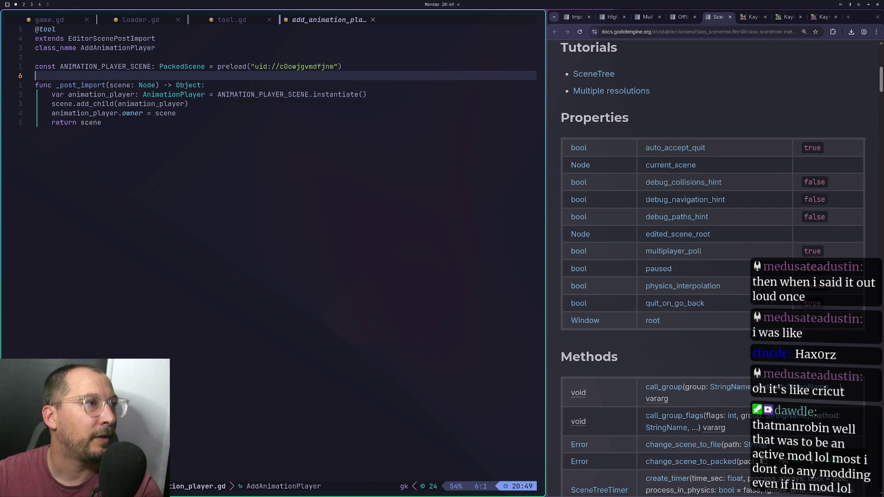
type("iconst ANIMATION ")
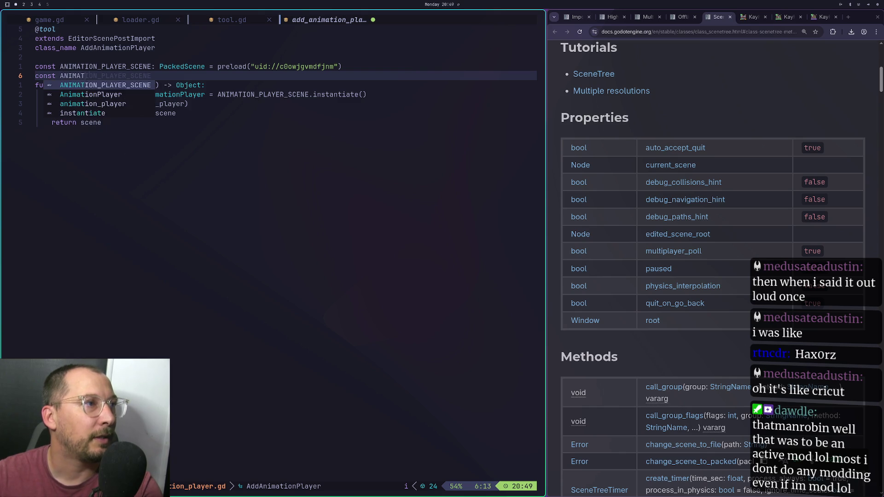
type("EE_SCE")
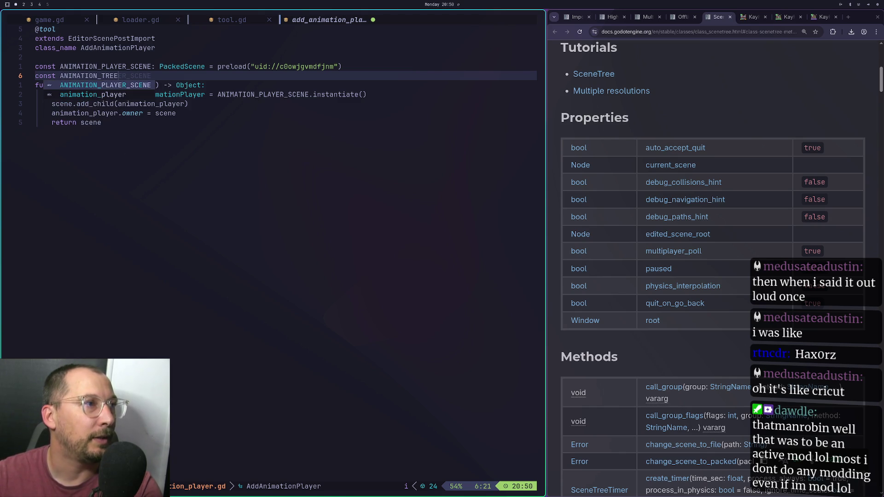
type(": P")
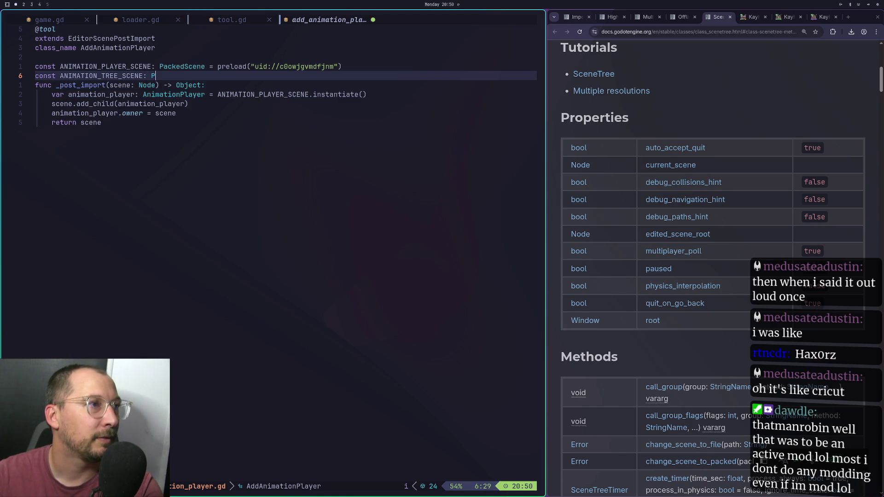
type("acked")
key("Tab")
type("= ")
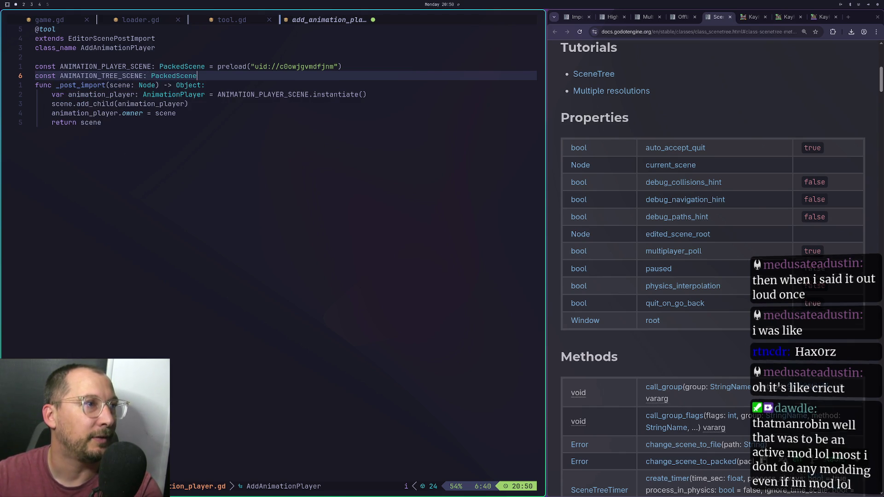
type("preload(\"")
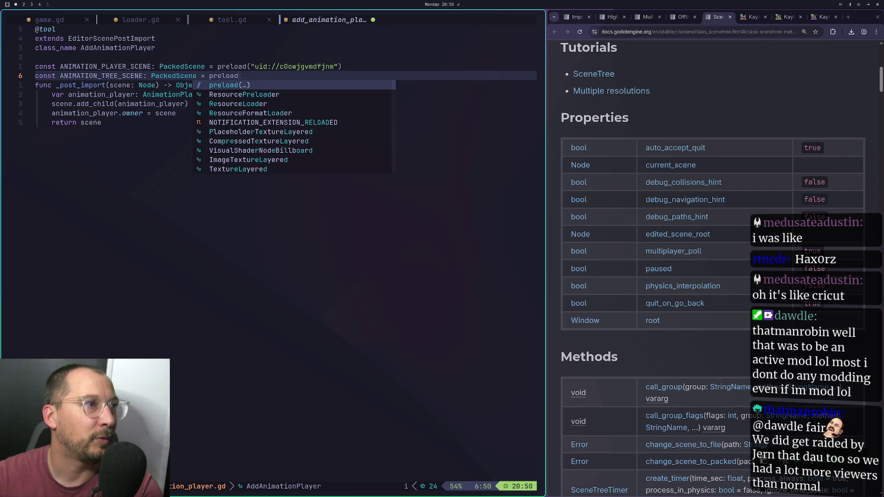
key("Escape")
type("p")
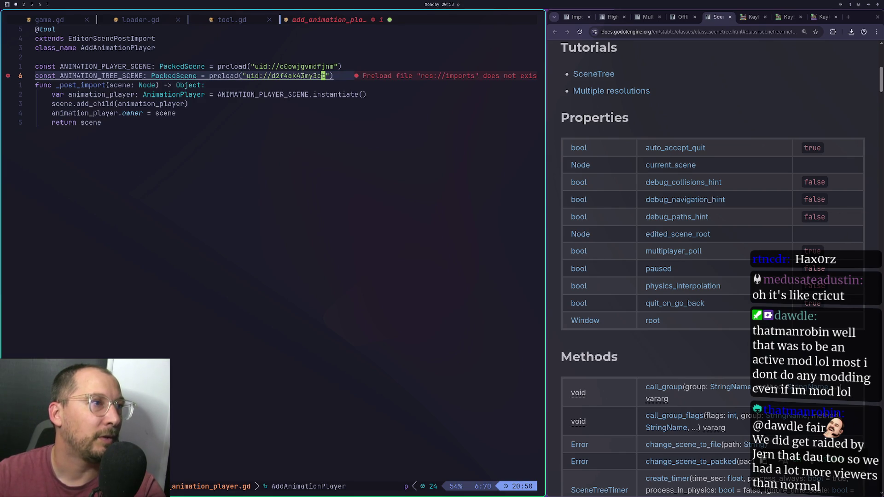
type(":w")
key("Return")
key("l")
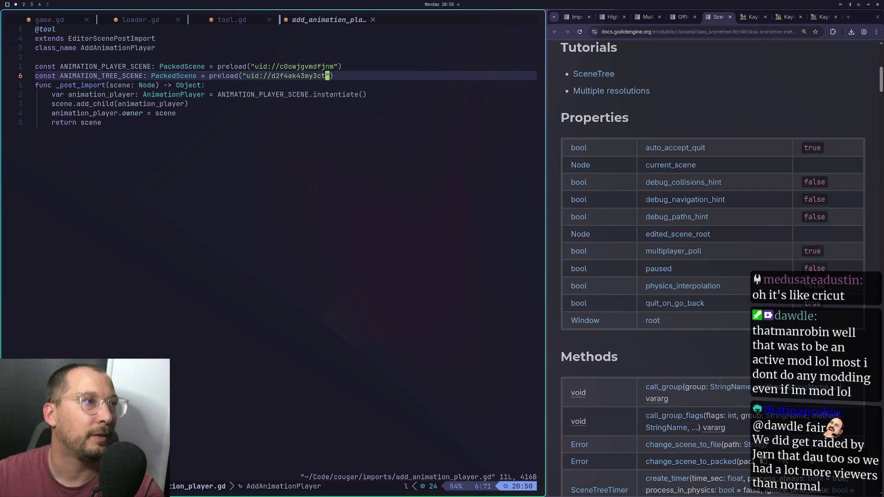
- Below the owner line, declare var animation_tree: AnimationTree = ANIMATION_TREE_SCENE.instantiate()
key("o")
key("Escape")
key("j")
key("j")
key("j")
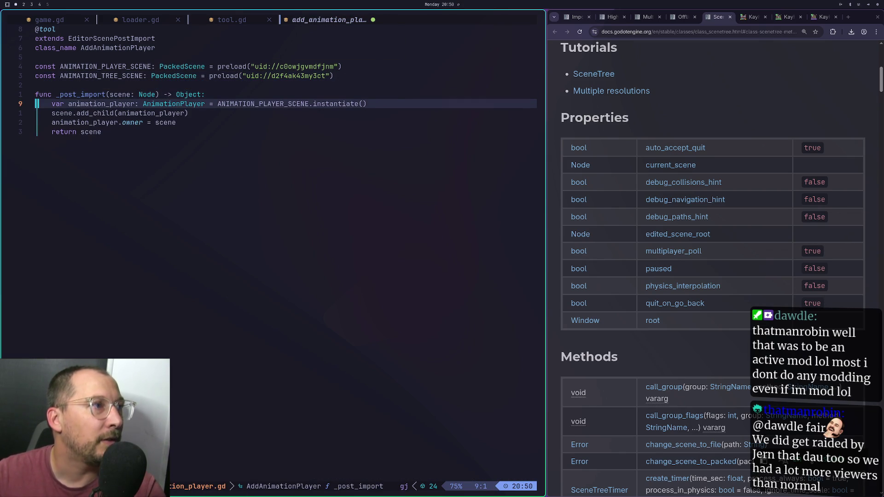
key("e")
key("k")
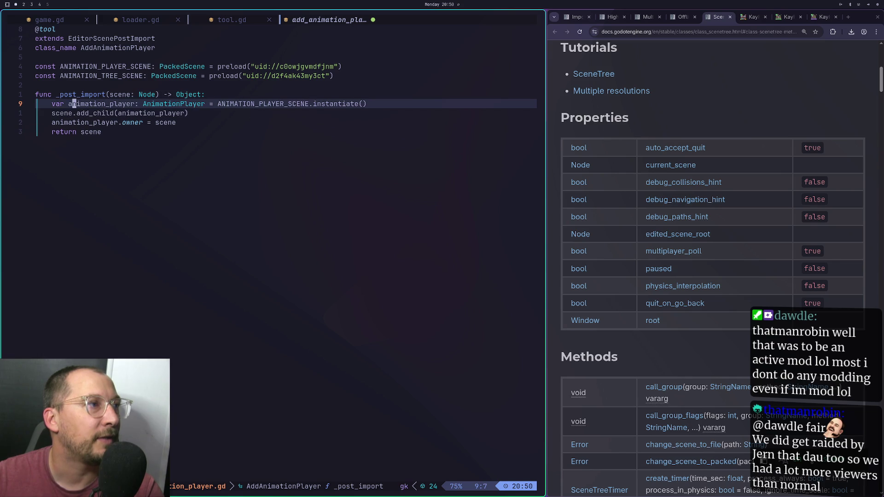
type("ovar")
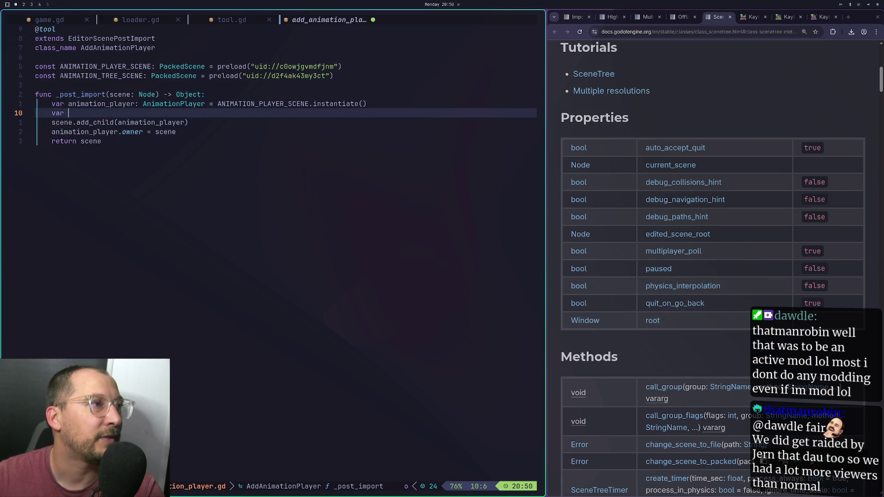
key("Escape")
key("u")
key("j")
key("j")
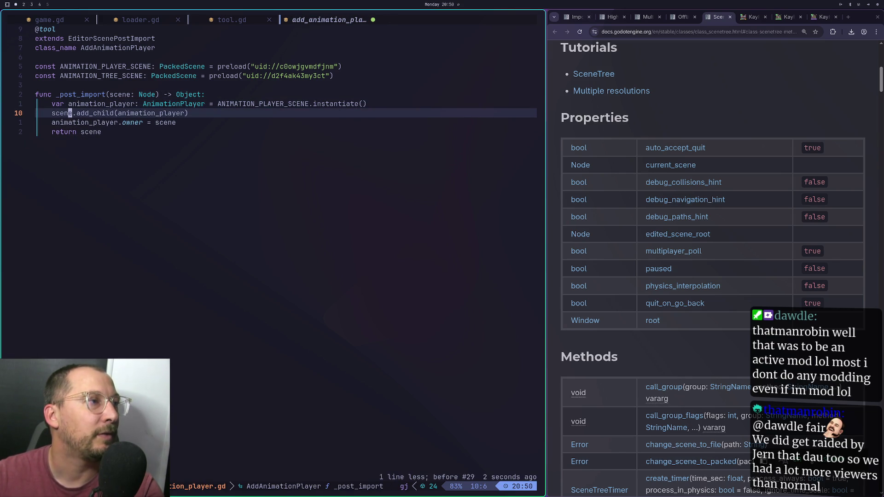
type("ovar ani")
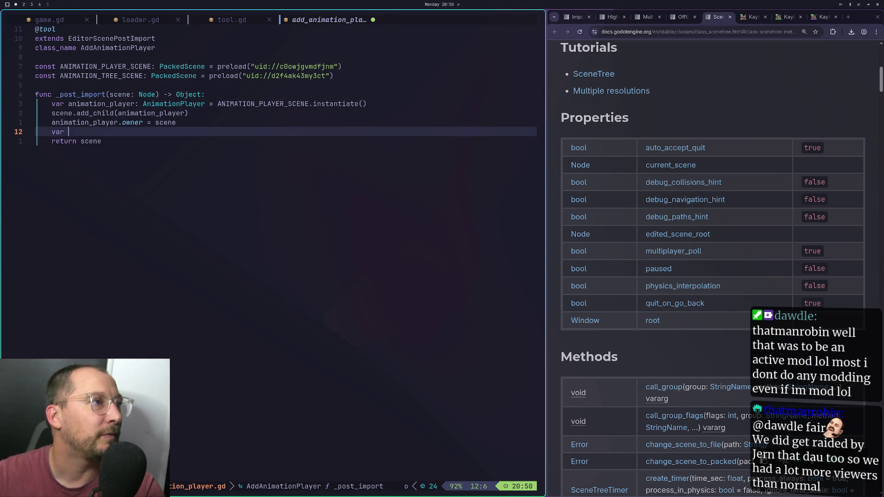
type("mation_tree: A")
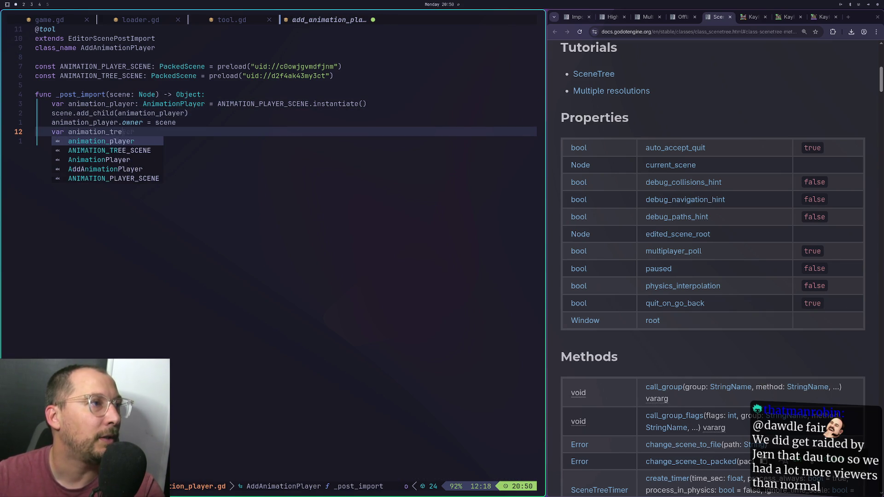
type("matio")
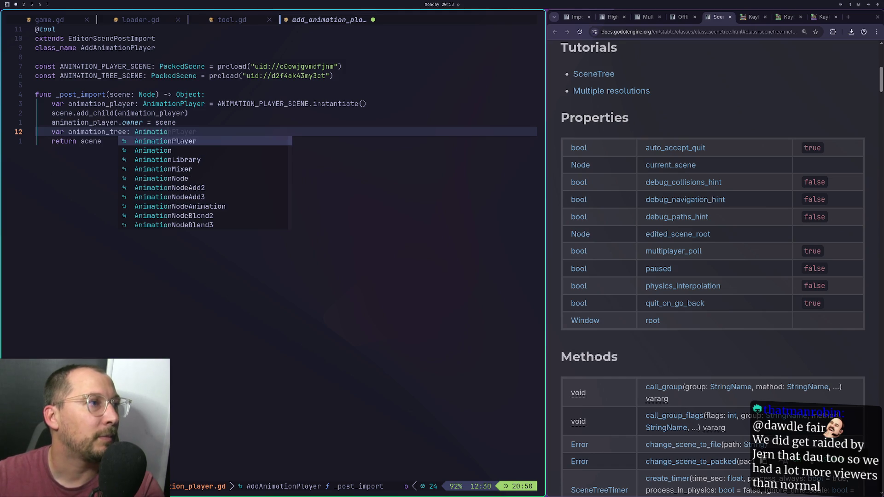
type("Tree = ANIMAT")
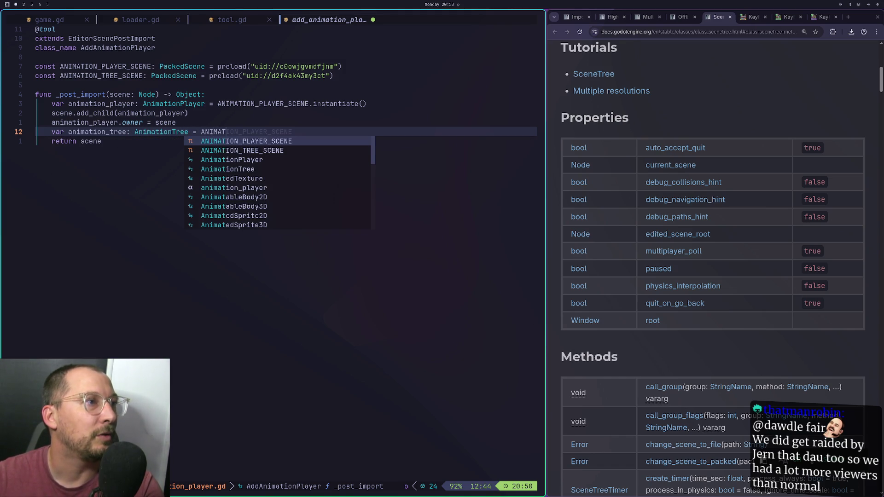
key("Down")
key("Return")
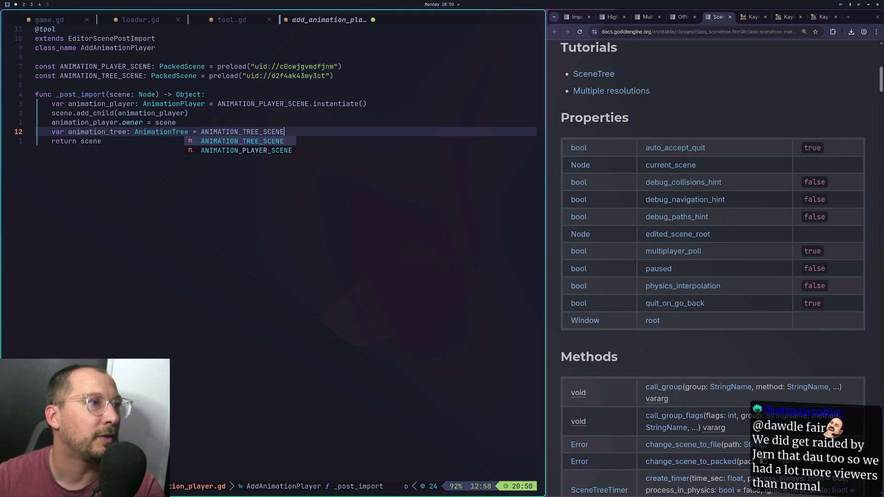
type("instantiate(")
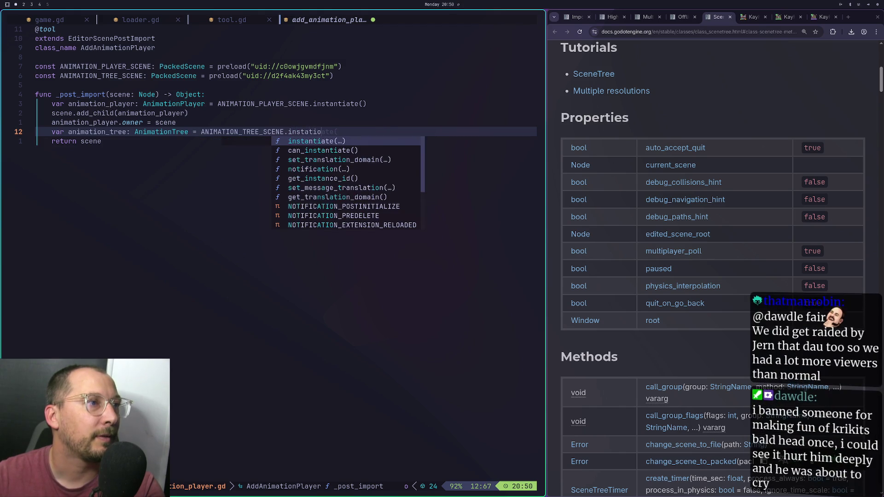
type(")")
- Add a scene.add_child(animation_tree) line after the instantiate call
key("Return")
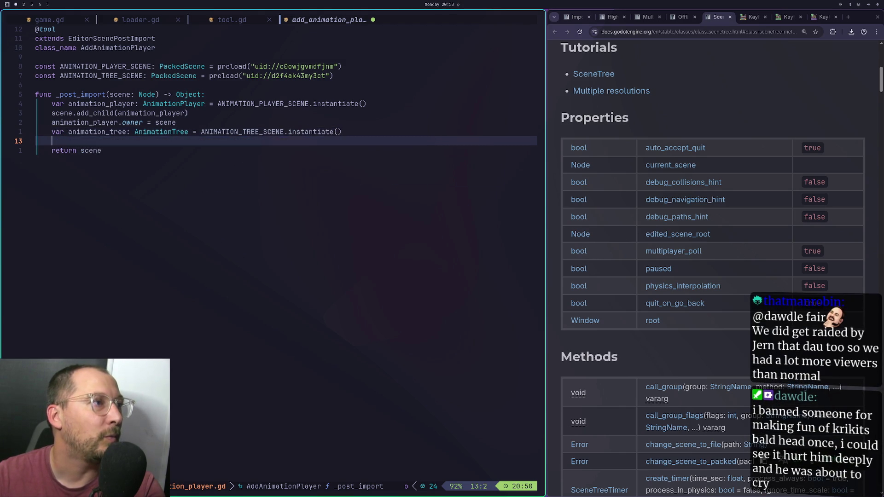
type("ene.")
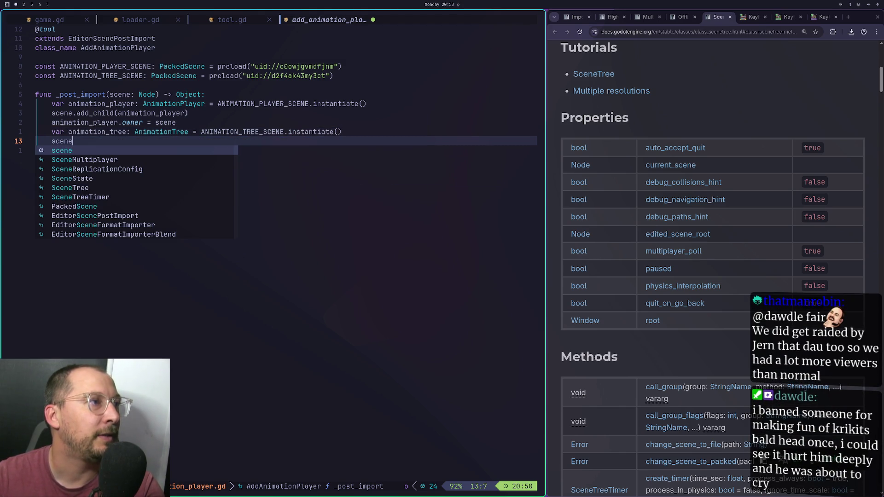
type("add")
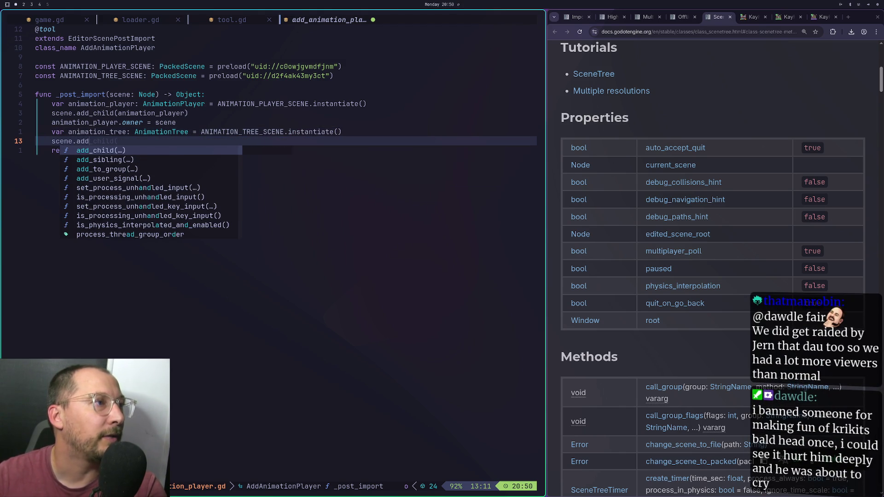
key("BackSpace")
type("child(")
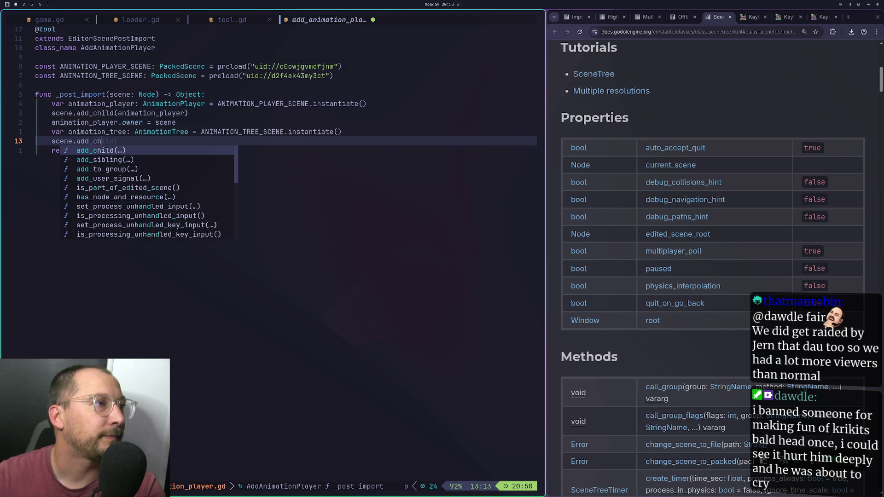
type("anima")
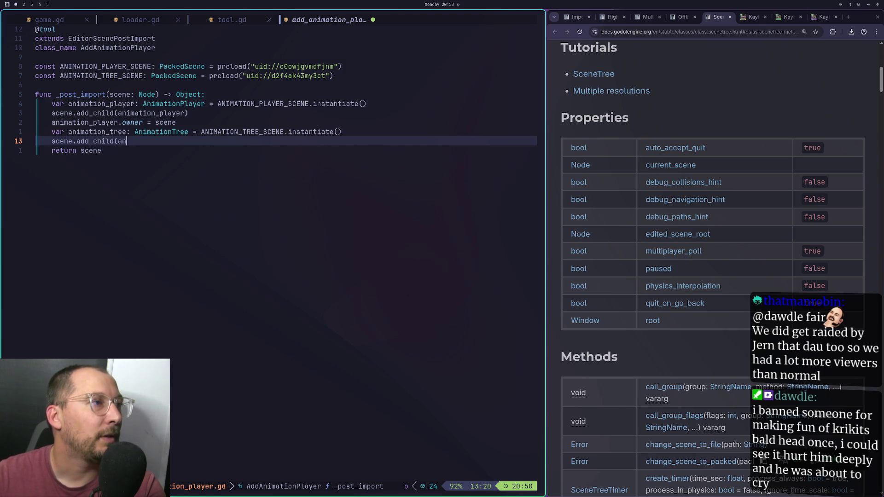
type("tion_tree)")
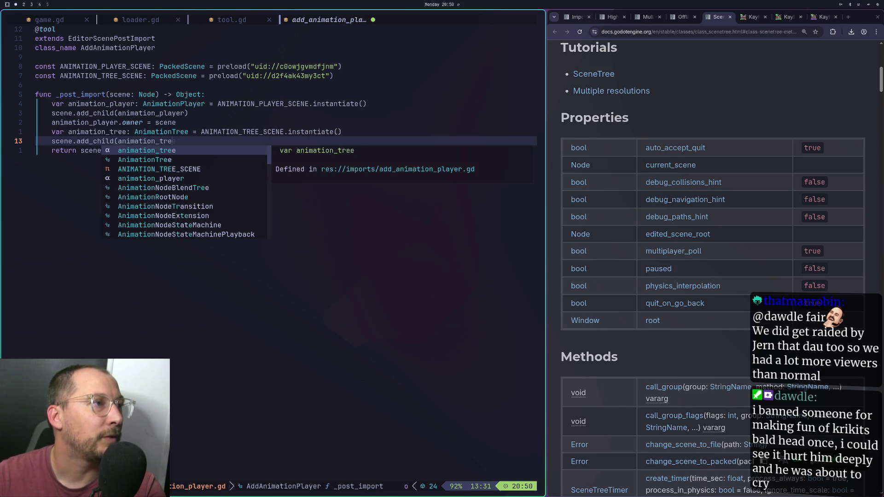
key("Return")
- Add animation_tree.owner = scene, save the script and return to Godot
type("animation_player.")
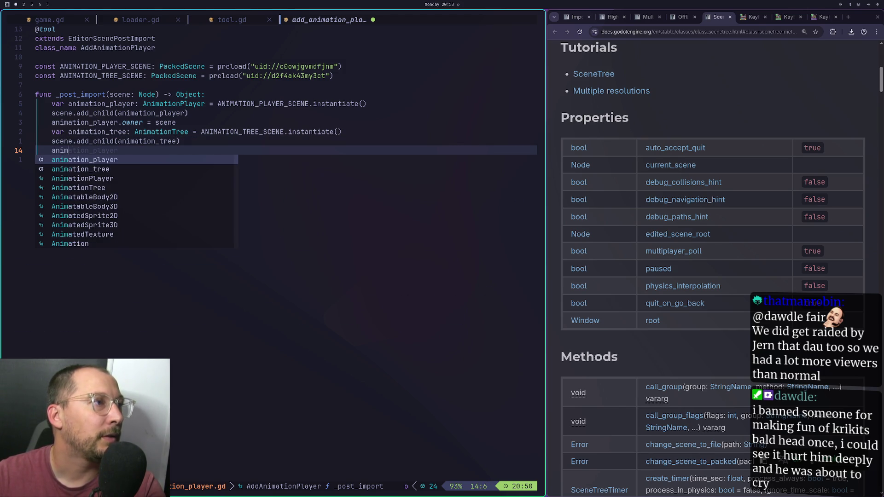
type("own")
key("BackSpace")
key("BackSpace")
key("BackSpace")
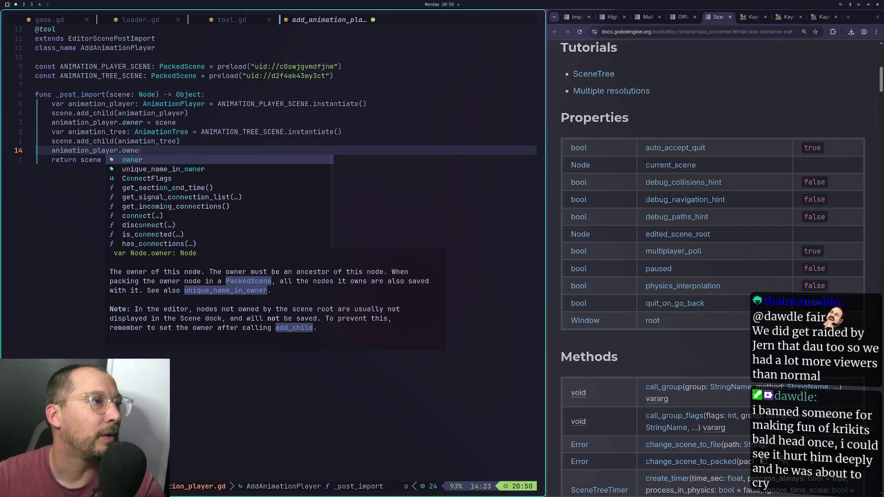
key("BackSpace")
type("_t ")
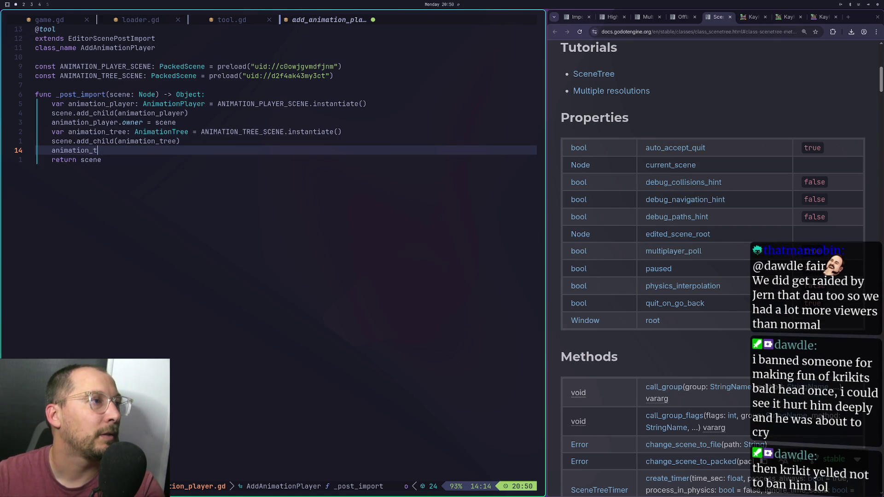
type("e")
type("er = sce")
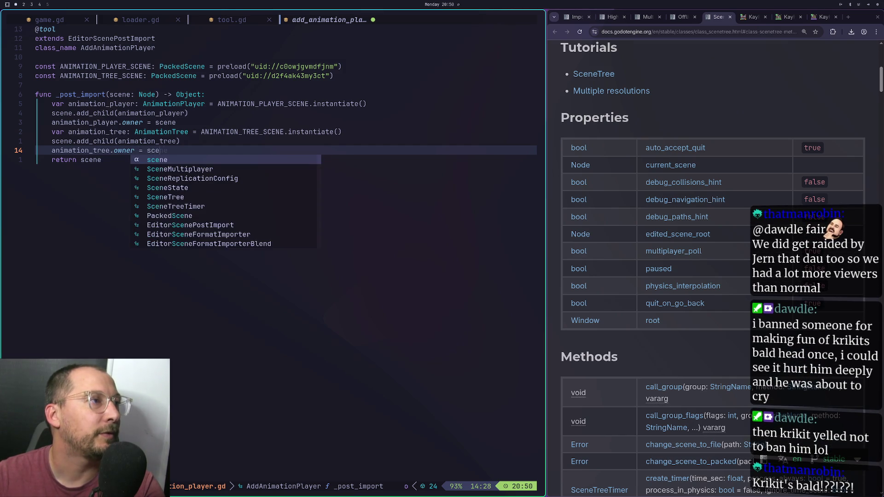
key("Escape")
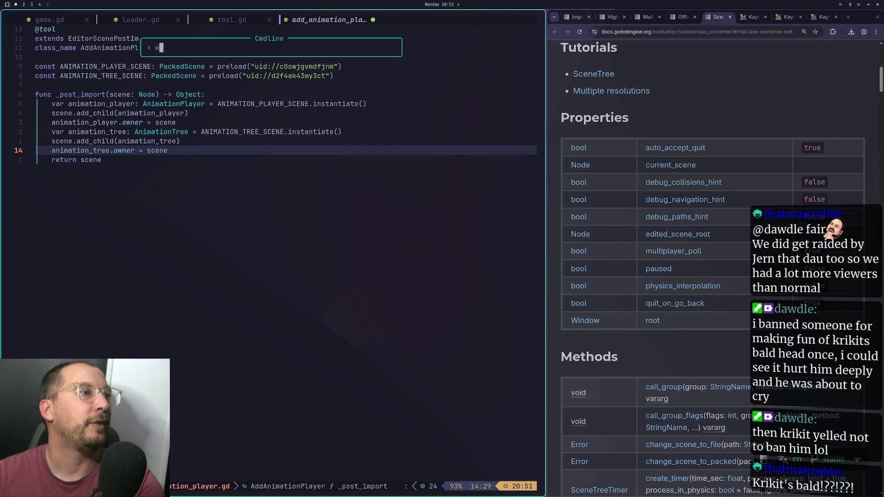
key("super+2")
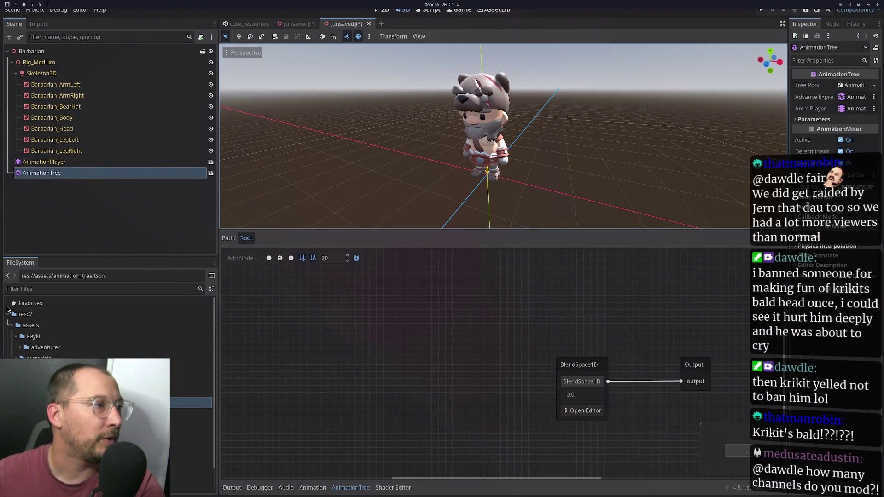
- Expand assets > kaykit > adventurer characters and select Druid, Engineer, Knight, Mage and other .glb models
left_click(11, 325)
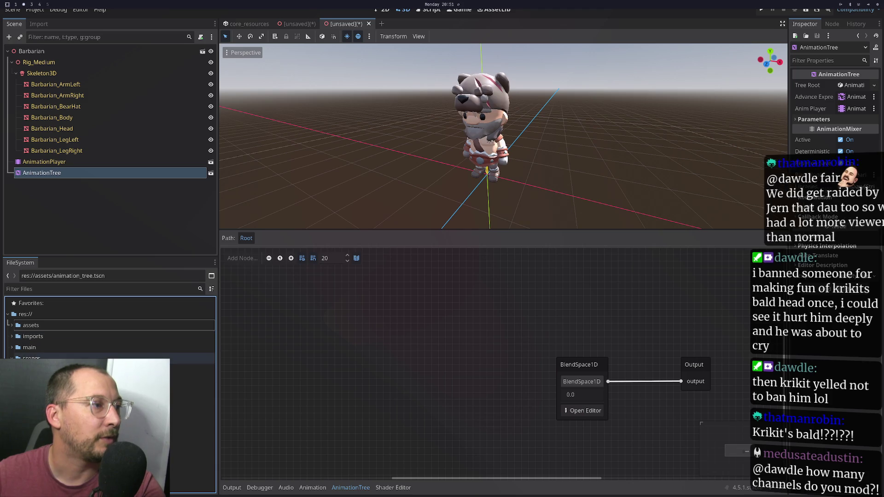
double_click(30, 325)
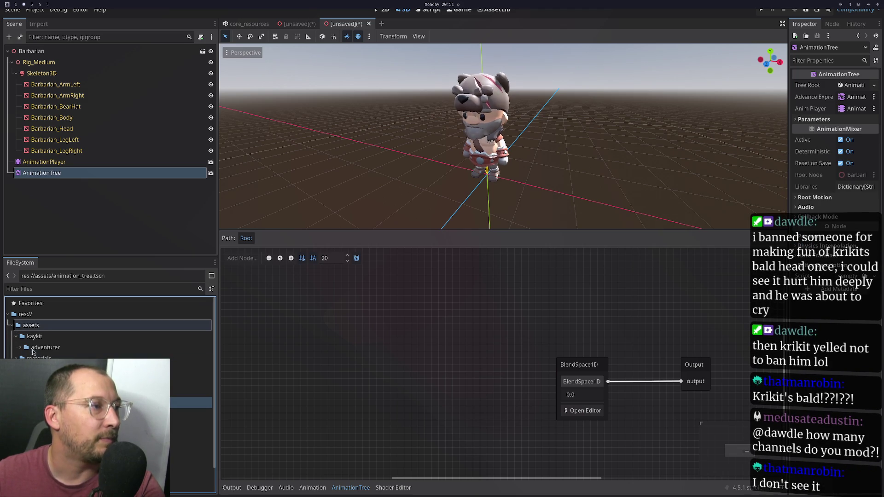
left_click(20, 347)
left_click(73, 391)
left_click(73, 413, "ctrl")
left_click(74, 446, "ctrl")
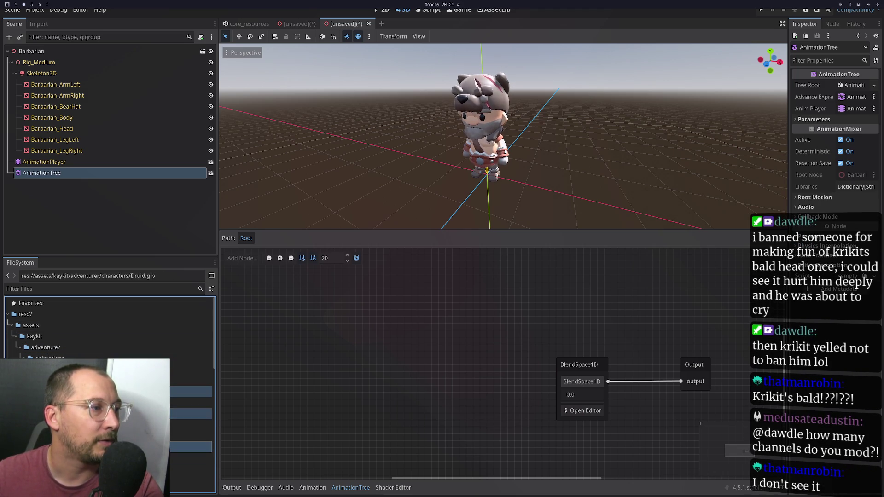
scroll(111, 327, "down", 5)
left_click(55, 335, "ctrl")
left_click(55, 368, "ctrl")
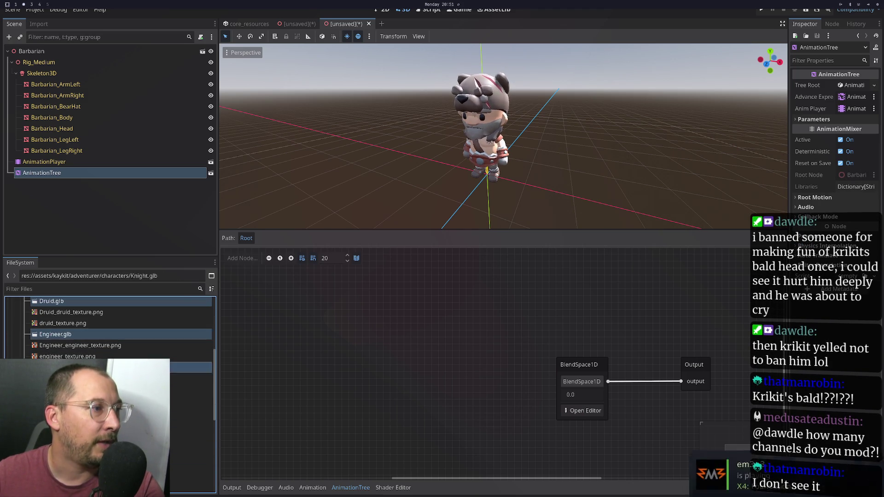
left_click(62, 400, "ctrl")
- Add Rogue and the remaining character models to the selection and show the Import settings
scroll(62, 368, "down", 3)
left_click(62, 361, "ctrl")
left_click(74, 405, "ctrl")
left_click(73, 394, "ctrl")
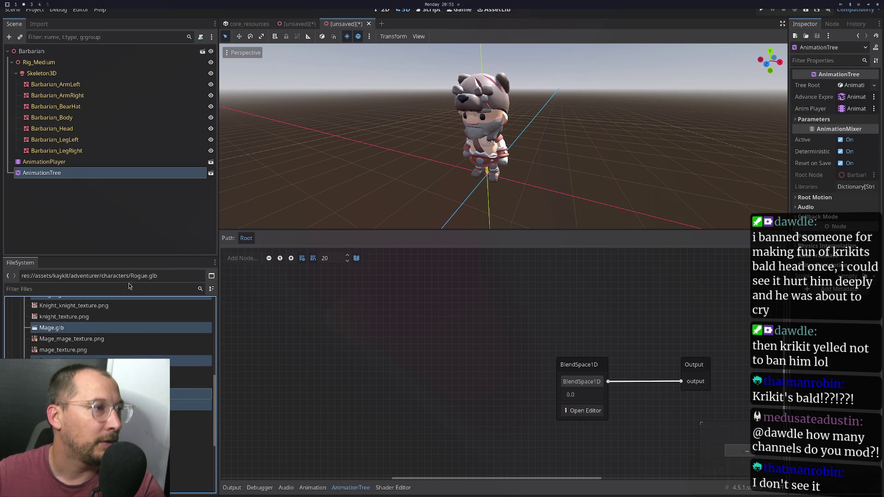
left_click(39, 24)
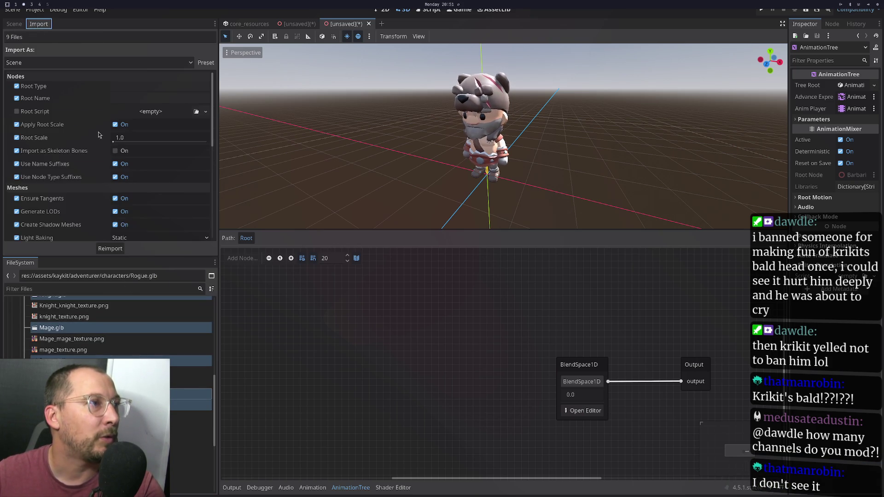
- Reimport the selected character models and close the animation tree scene without saving
left_click(113, 248)
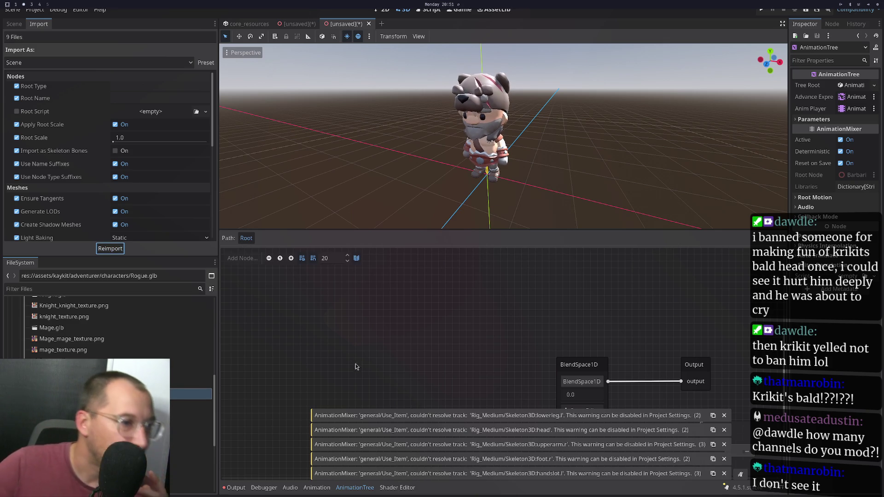
left_click(464, 309)
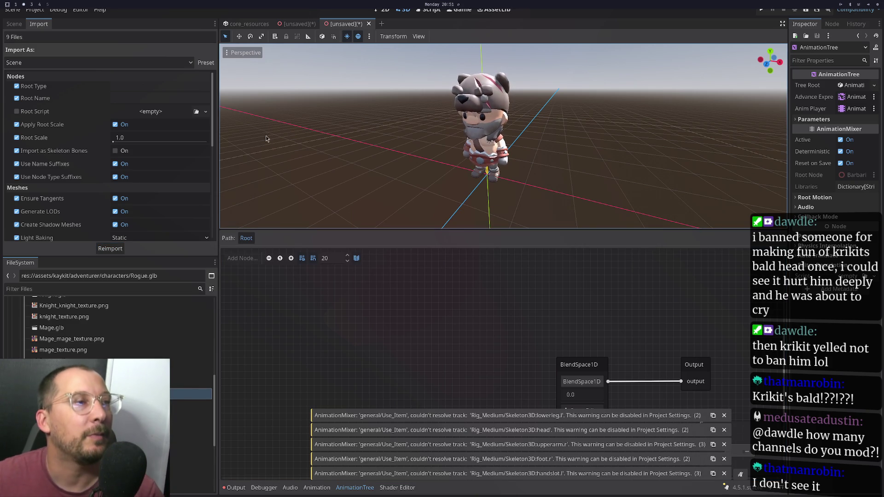
left_click(369, 24)
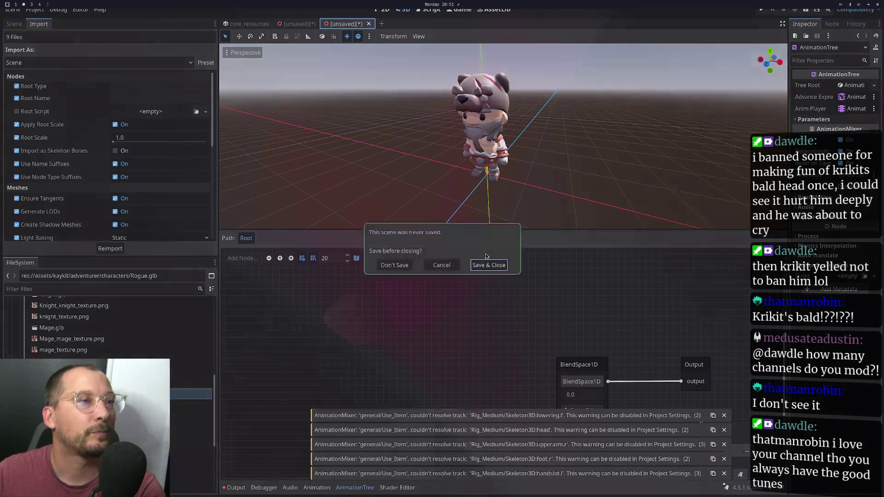
left_click(406, 264)
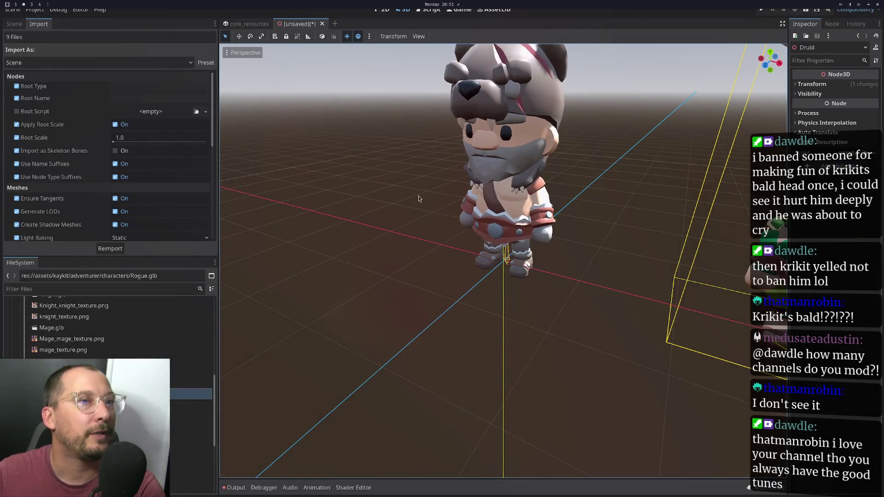
- Orbit and zoom the 3D viewport to frame the Druid beside the Barbarian, then show the Scene dock
scroll(418, 195, "down", 5)
mouse_move(443, 221)
left_mouse_down()
mouse_move(529, 270)
mouse_move(506, 230)
left_mouse_up()
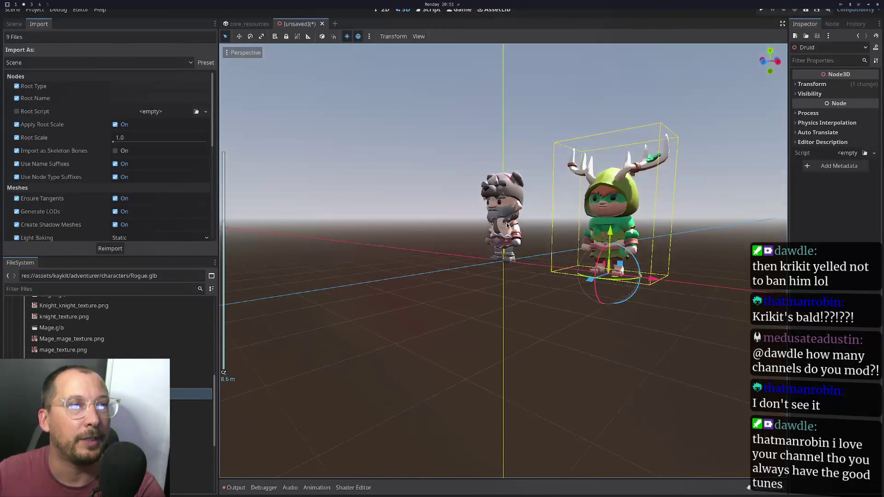
scroll(505, 229, "up", 3)
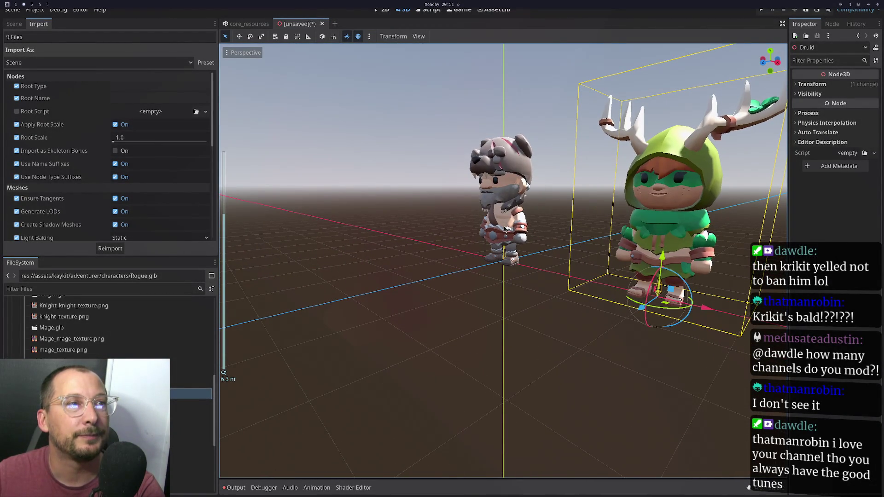
key("f")
left_click_drag(428, 263, 378, 240)
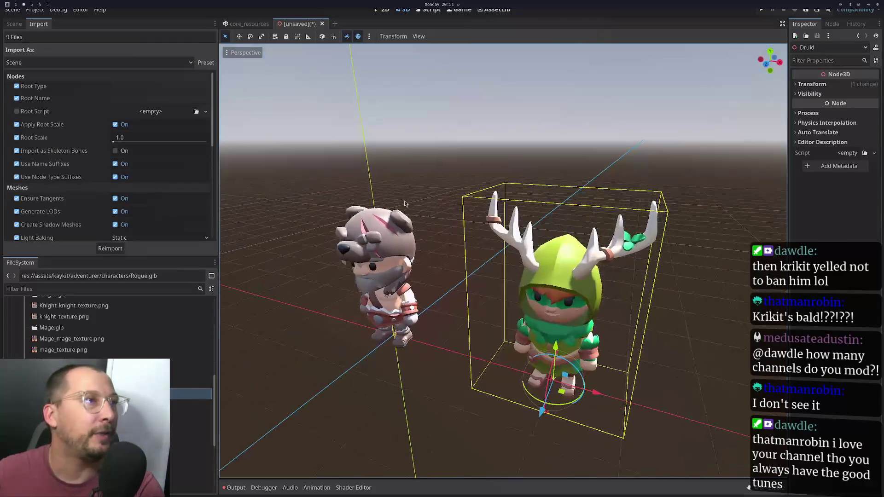
left_click(14, 24)
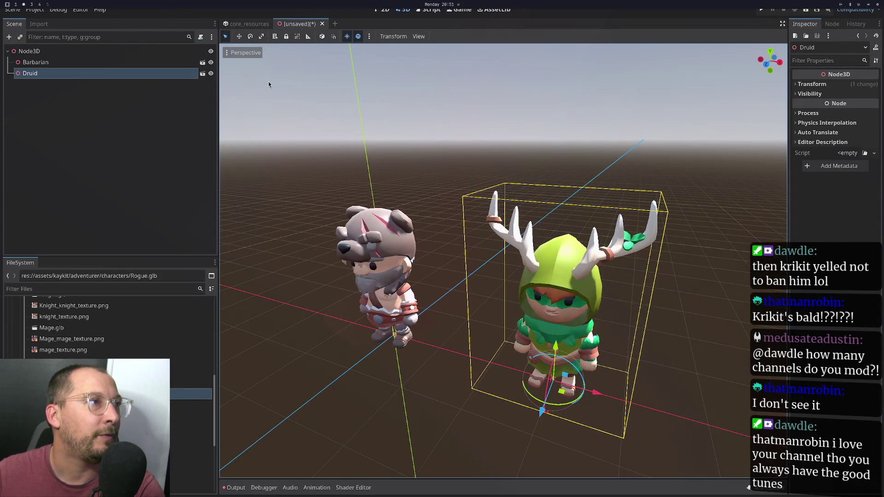
- Create a New Inherited scene from the Druid to review its tree
left_click(210, 75)
left_click(210, 75)
left_click(202, 73)
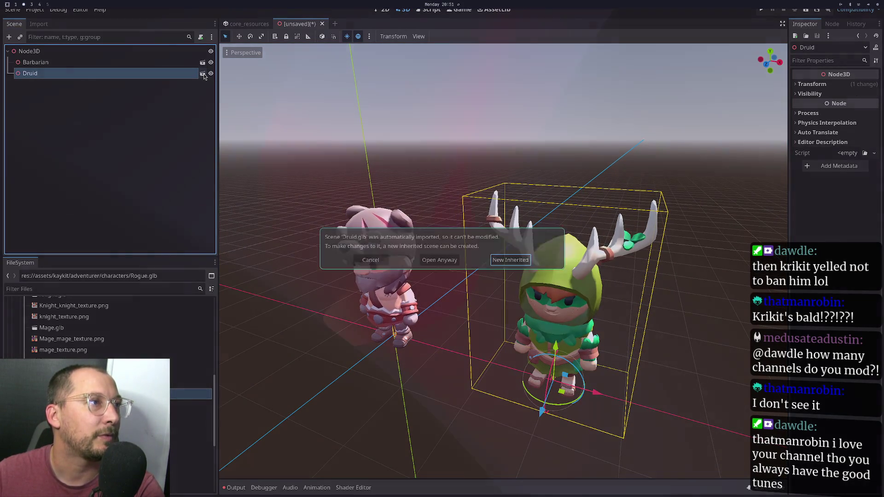
left_click(504, 261)
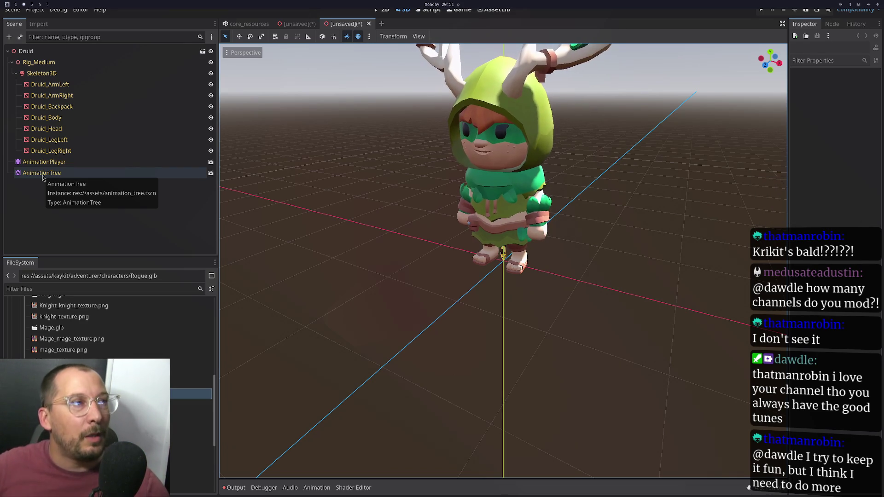
- Close the inherited Druid scene with Don't Save and switch to the core_resources scene
scroll(148, 342, "up", 2)
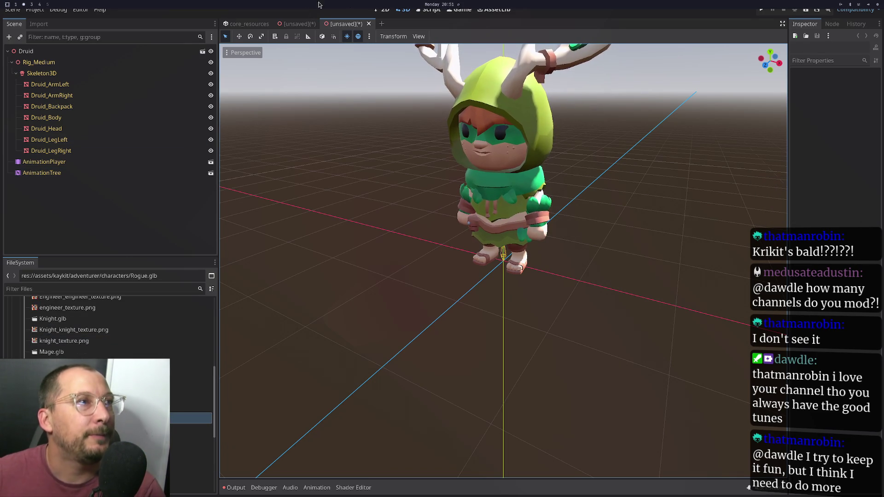
left_click(369, 24)
left_click(395, 265)
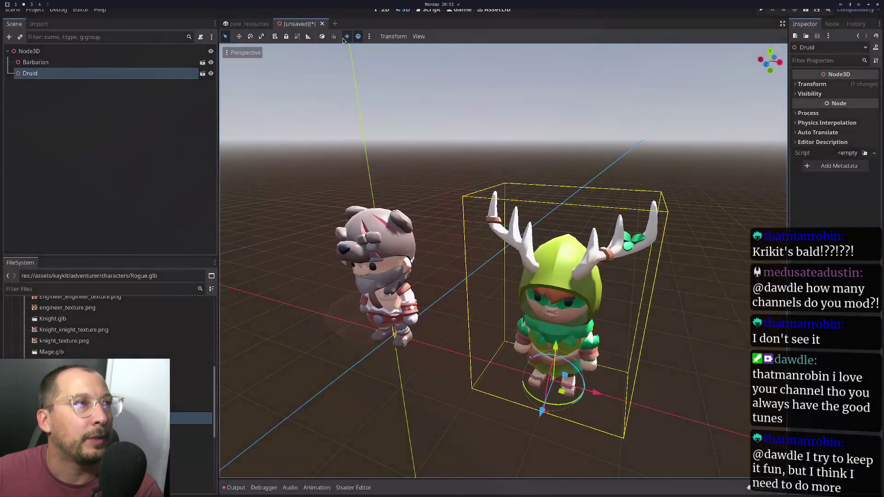
left_click(246, 24)
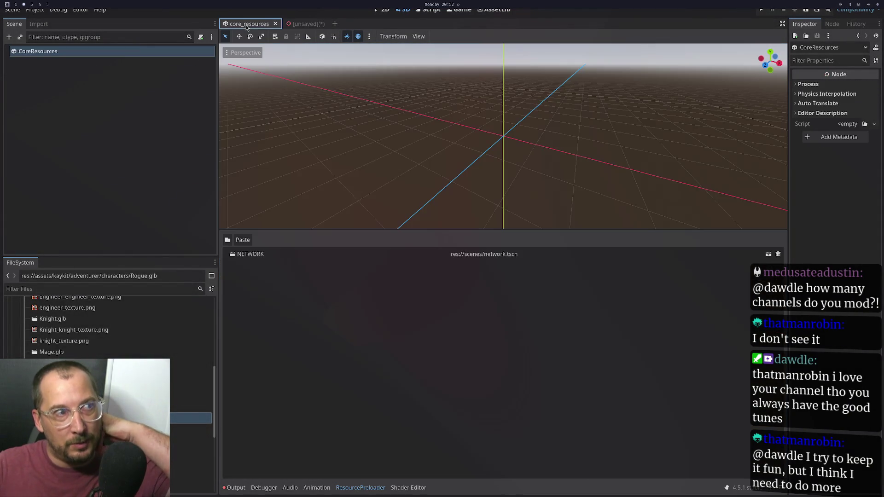
- Switch back to the [unsaved](*) scene tab holding the Barbarian and Druid
left_click(299, 28)
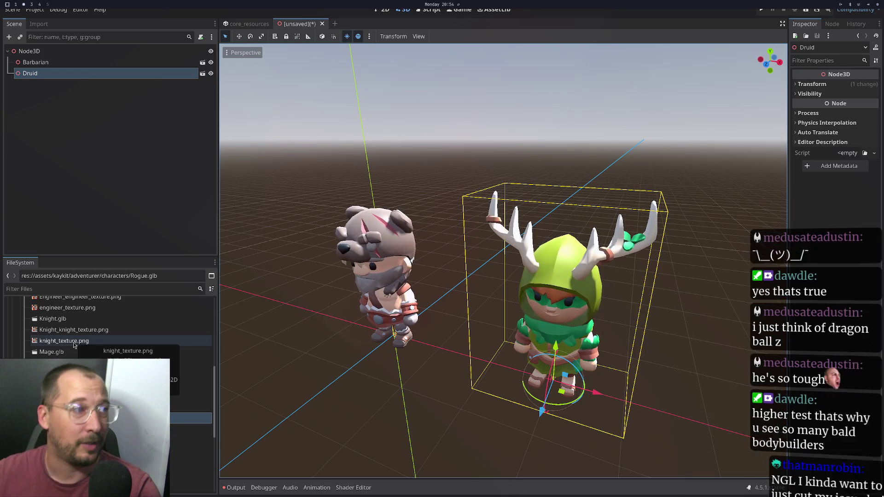
- In FileSystem, collapse the kaykit and assets folders and expand the main folder
scroll(74, 340, "up", 10)
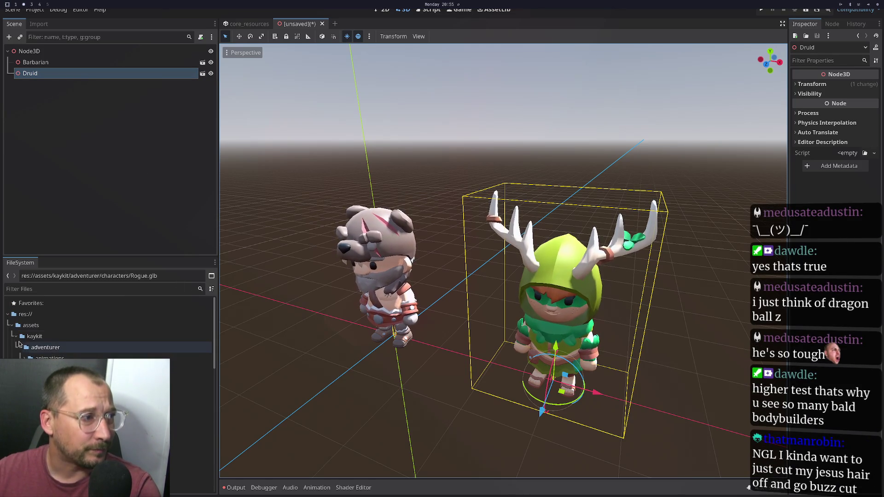
left_click(15, 337)
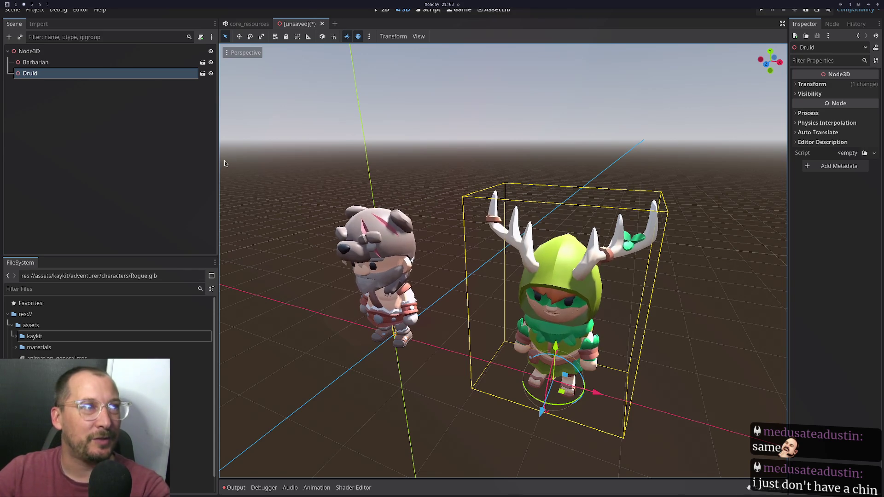
key("super+1")
key("super+2")
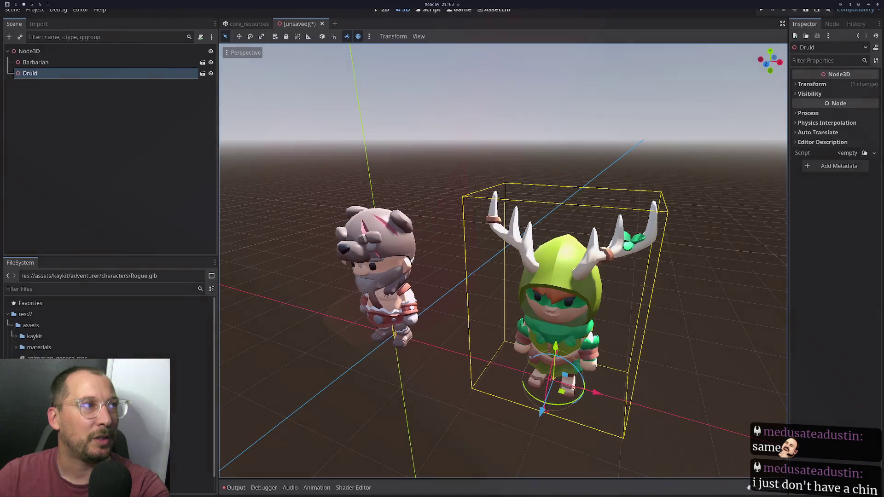
left_click(23, 338)
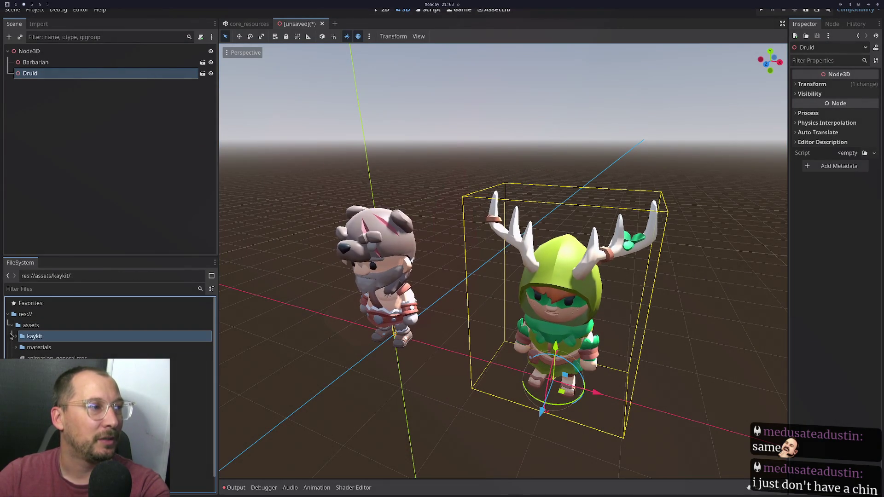
left_click(11, 325)
left_click_drag(9, 332, 8, 345)
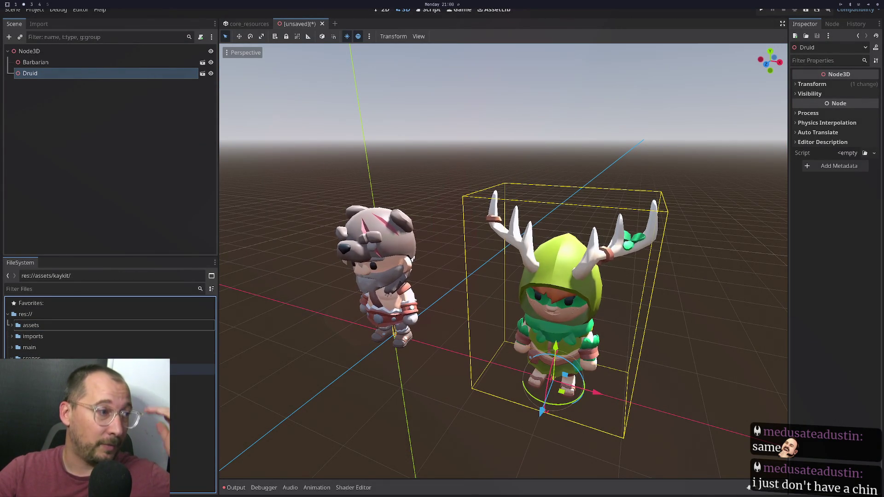
left_click(11, 347)
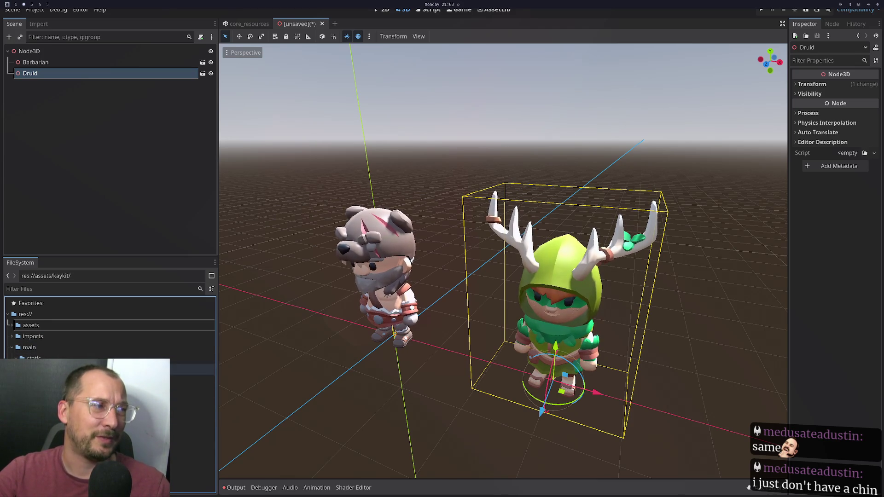
- Start a new script in main with path res://main/player_controller.gd inheriting Node3d
right_click(34, 348)
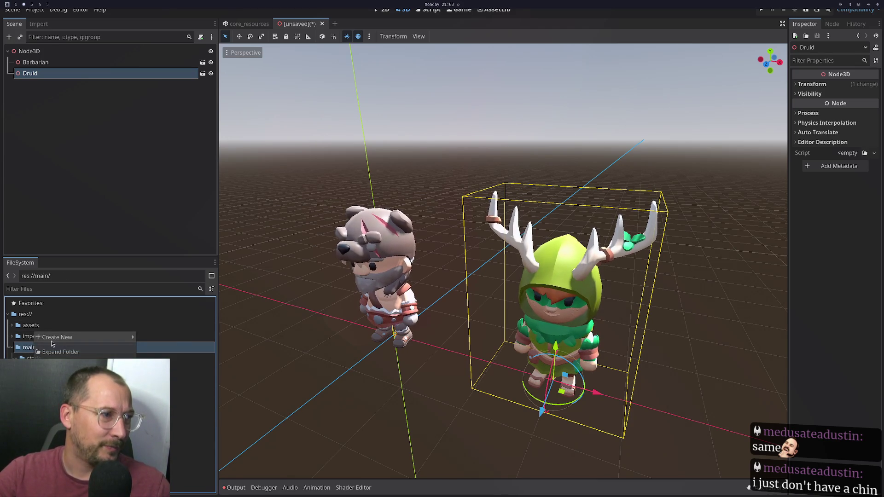
mouse_move(51, 340)
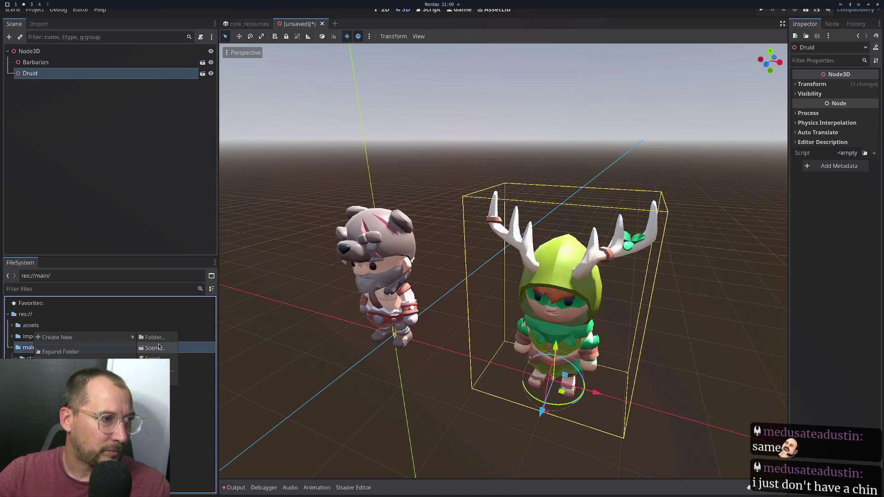
left_click(152, 359)
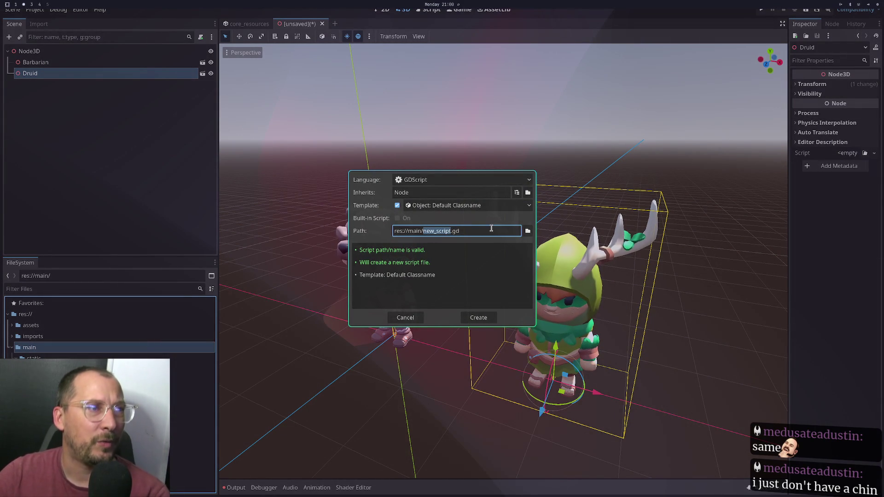
left_click(414, 193)
type("3d")
key("Tab")
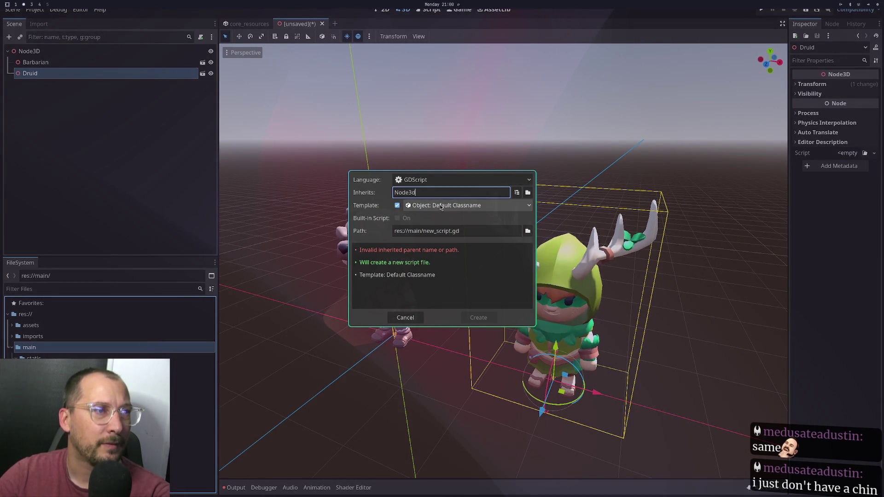
double_click(443, 230)
left_click(447, 206)
left_click(450, 208)
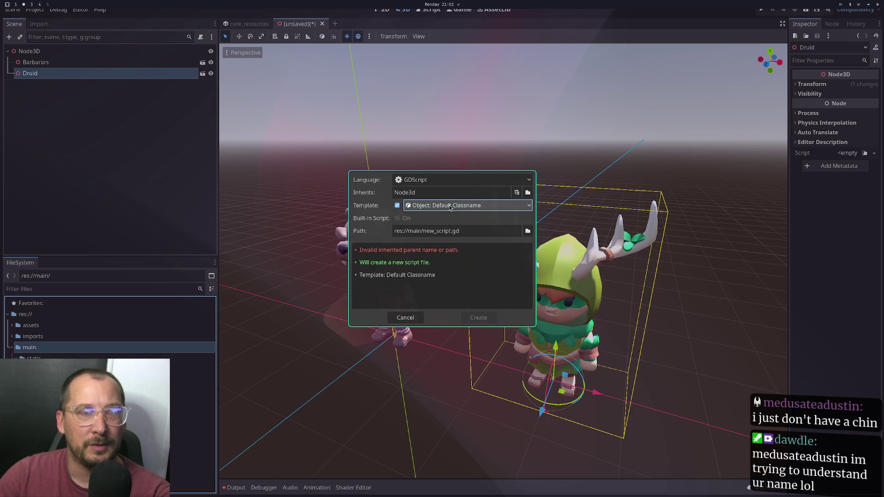
double_click(436, 231)
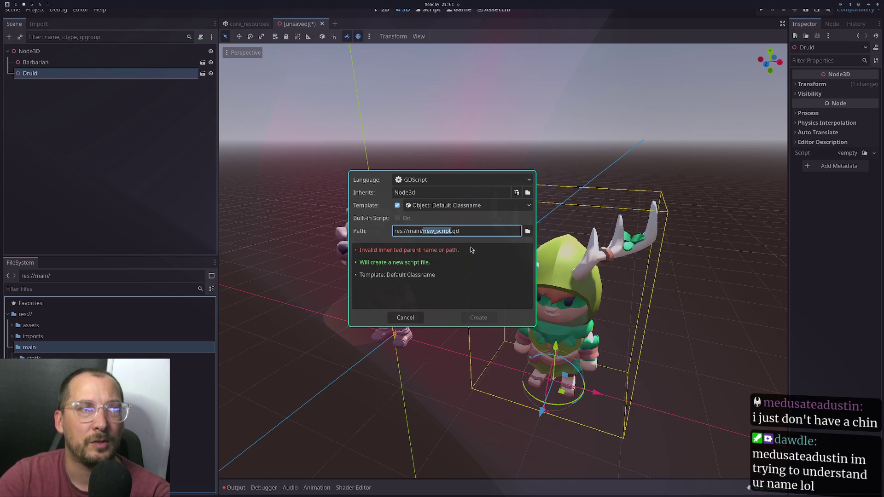
key("BackSpace")
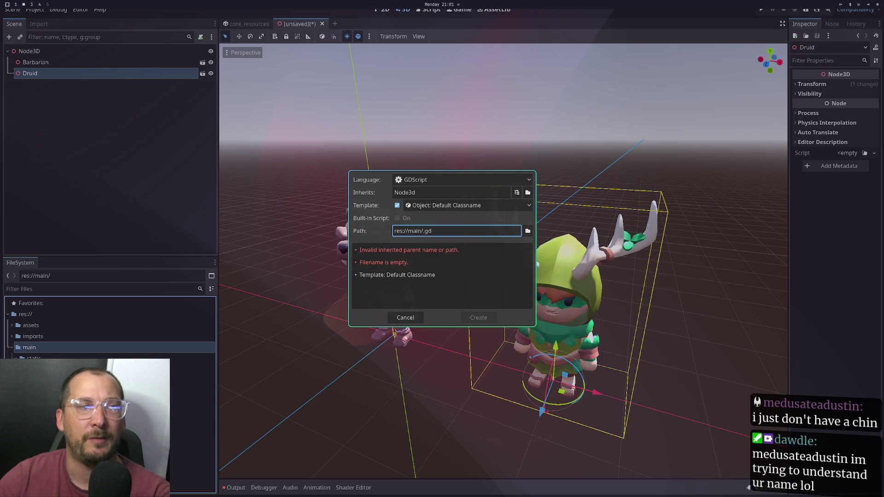
left_click(420, 192)
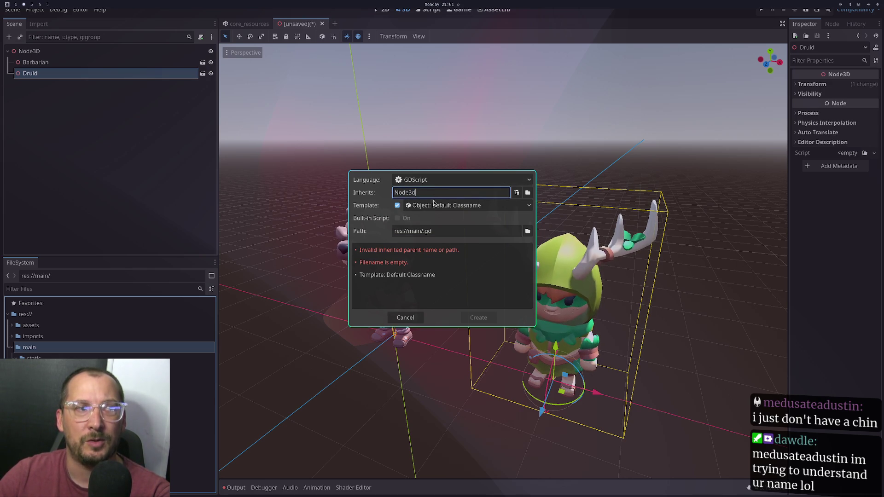
left_click(423, 230)
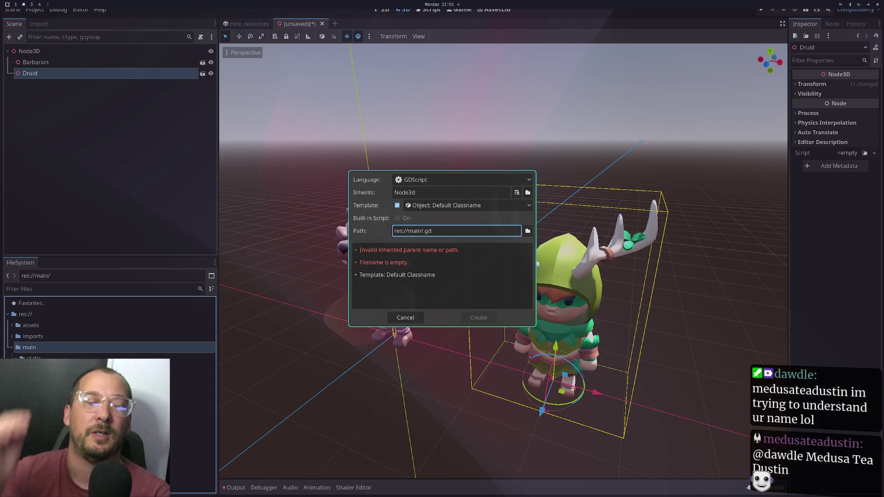
type("player_controller")
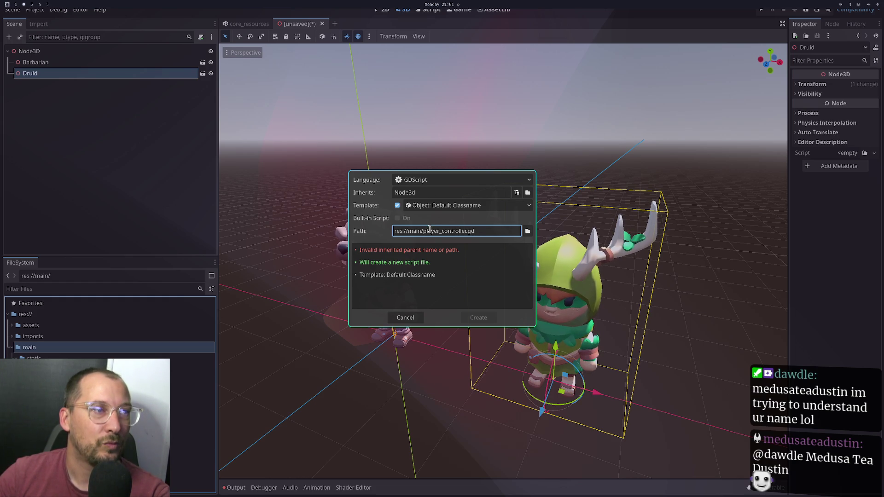
- Correct the Inherits class to Node3D and create player_controller.gd
left_click(477, 322)
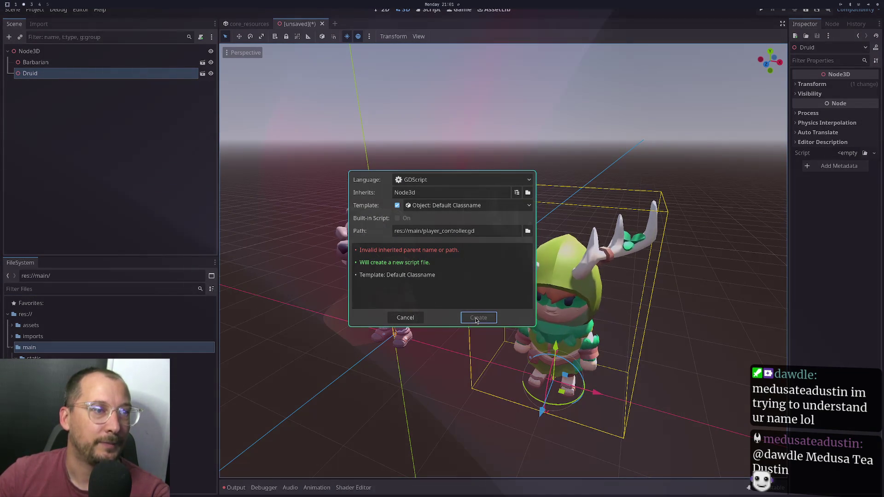
left_click(442, 191)
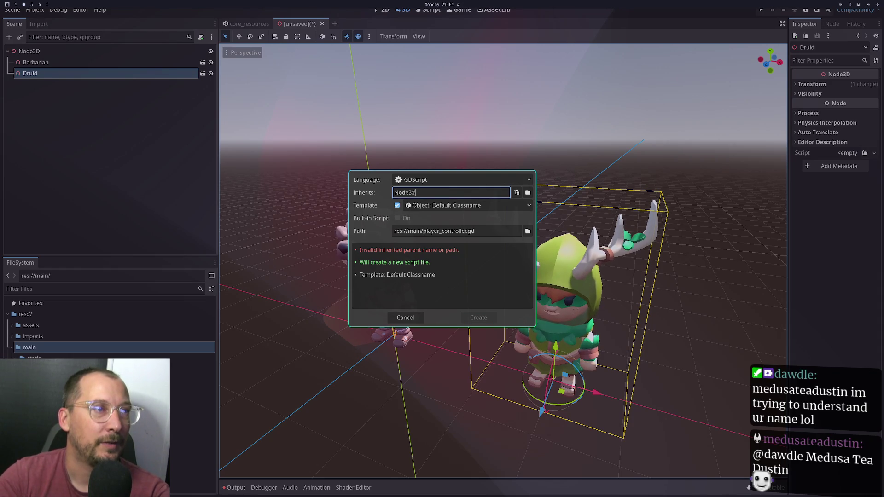
key("Tab")
left_click(442, 191)
key("BackSpace")
type("D")
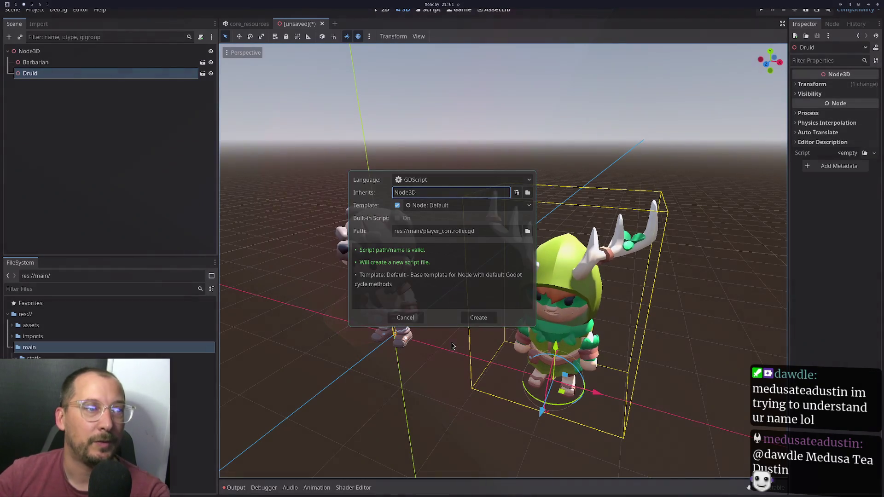
left_click(491, 323)
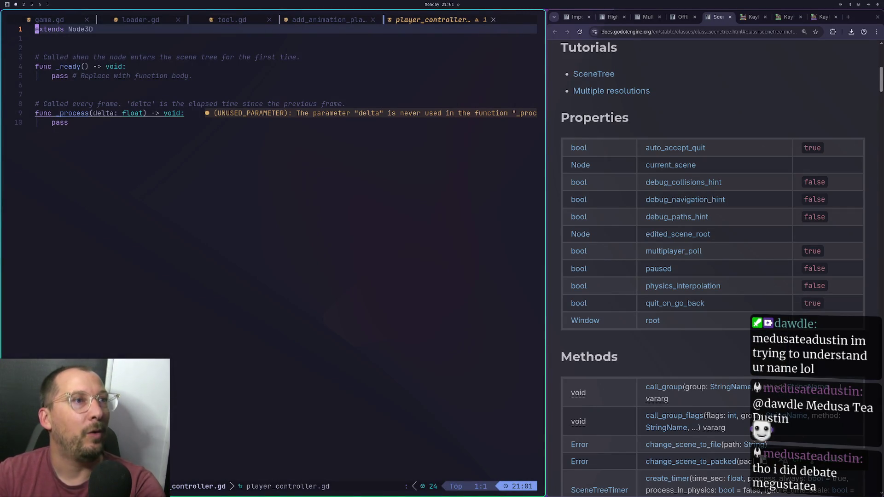
- Check the new player_controller.gd in Neovim and return to Godot
key("super+2")
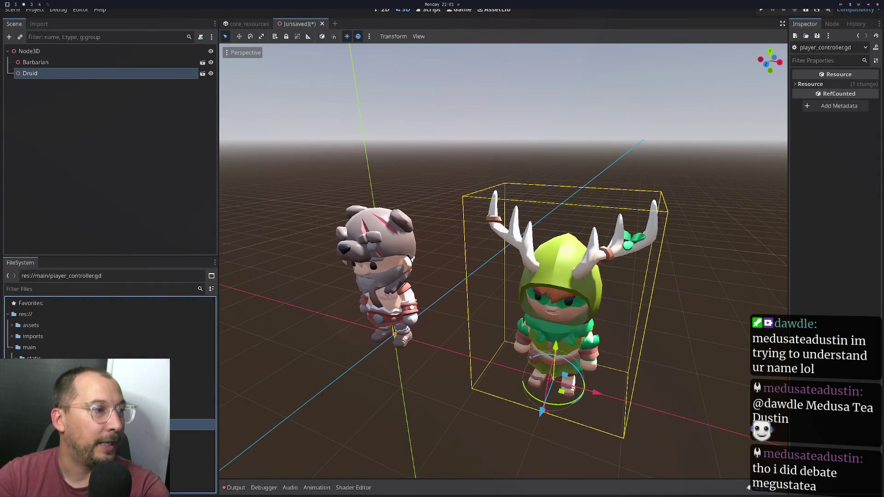
key("super+1")
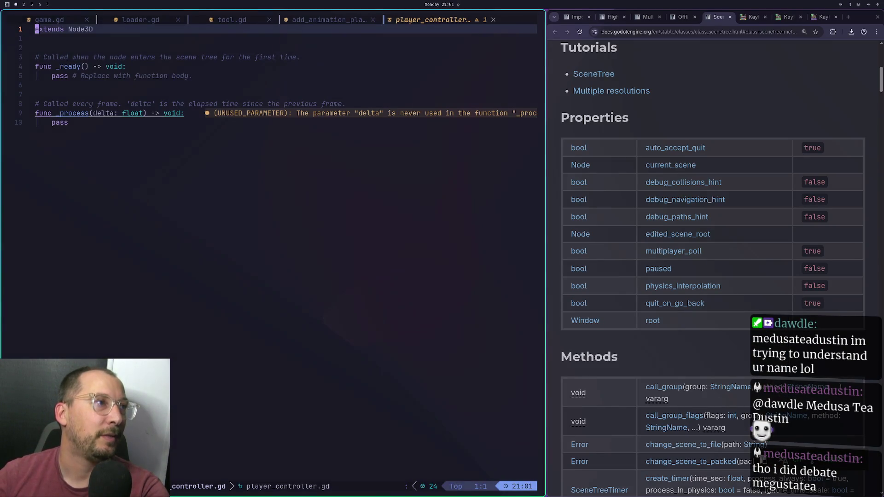
key("super+2")
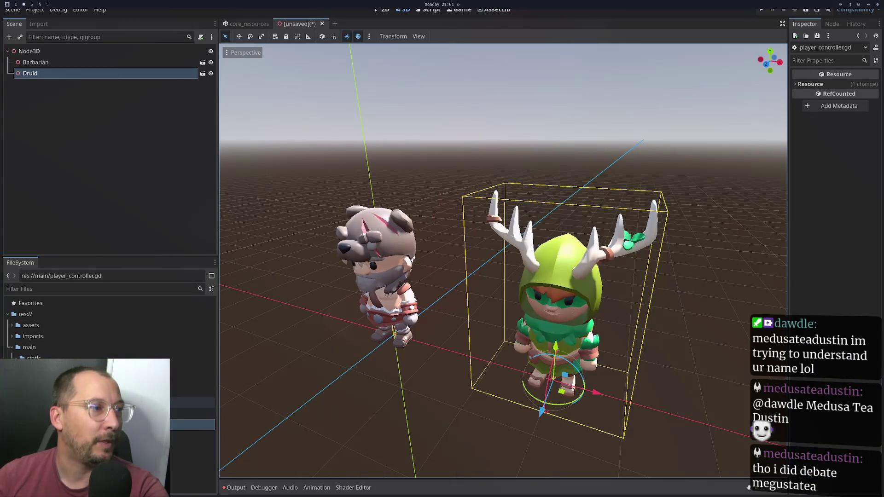
- Delete player_controller.gd from the main folder
right_click(193, 420)
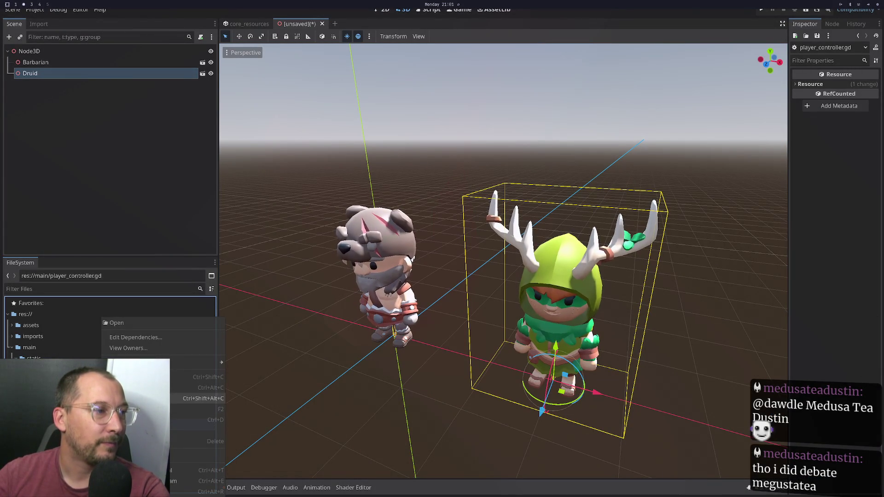
left_click(198, 441)
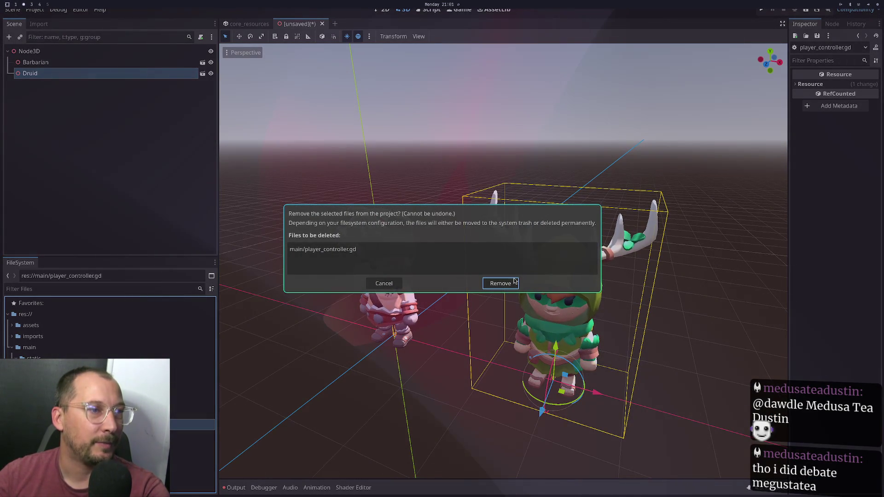
left_click(514, 282)
right_click(37, 353)
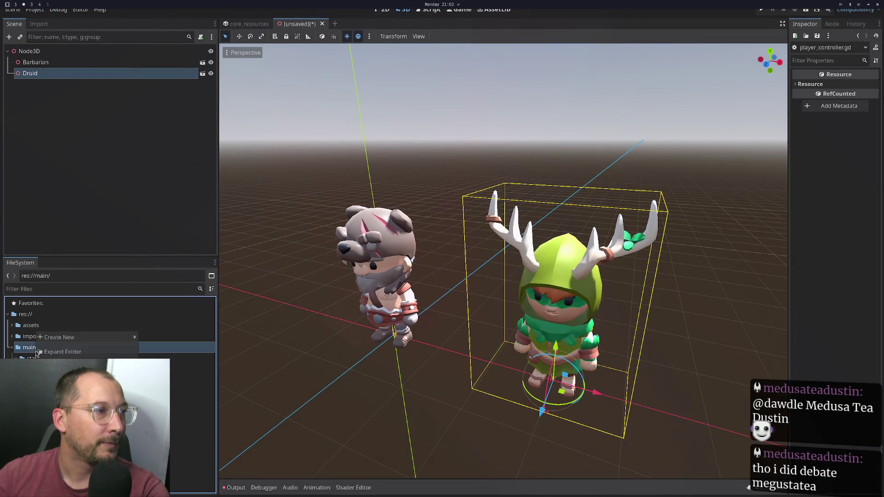
left_click(57, 350)
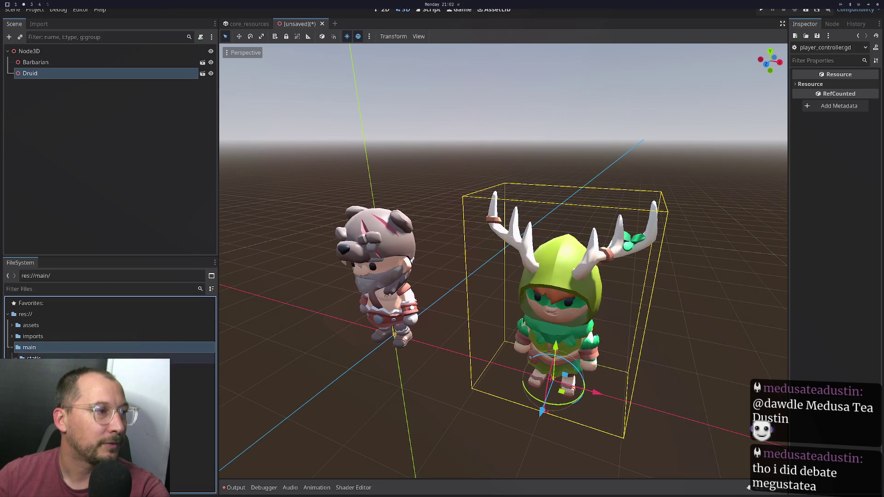
- Start a new script in the main folder, cancelling an accidental New Resource dialog
right_click(37, 346)
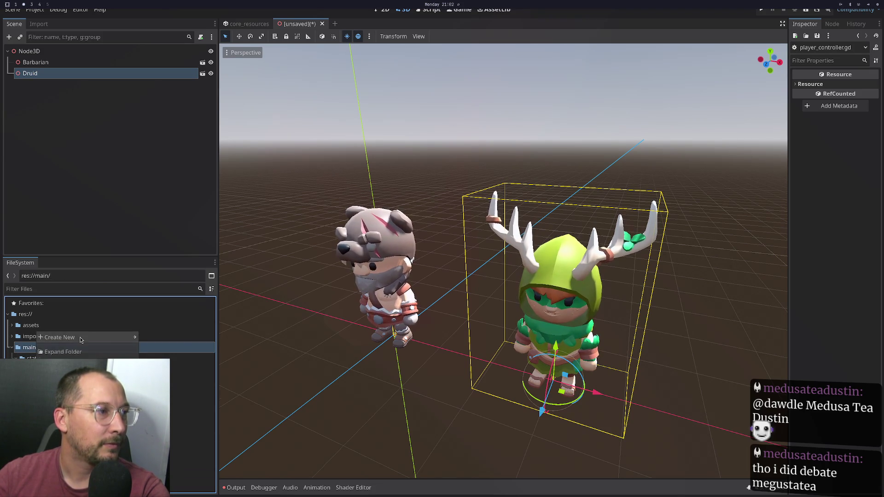
mouse_move(80, 339)
left_click(161, 371)
key("Escape")
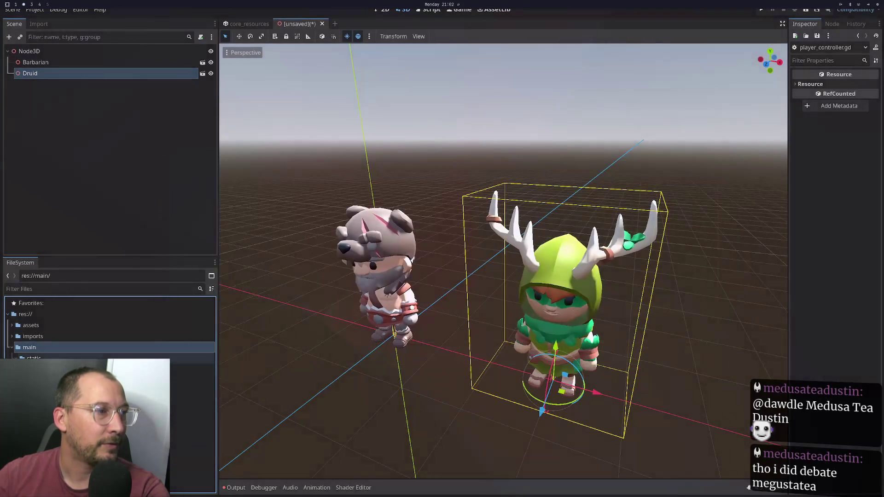
right_click(68, 345)
mouse_move(98, 336)
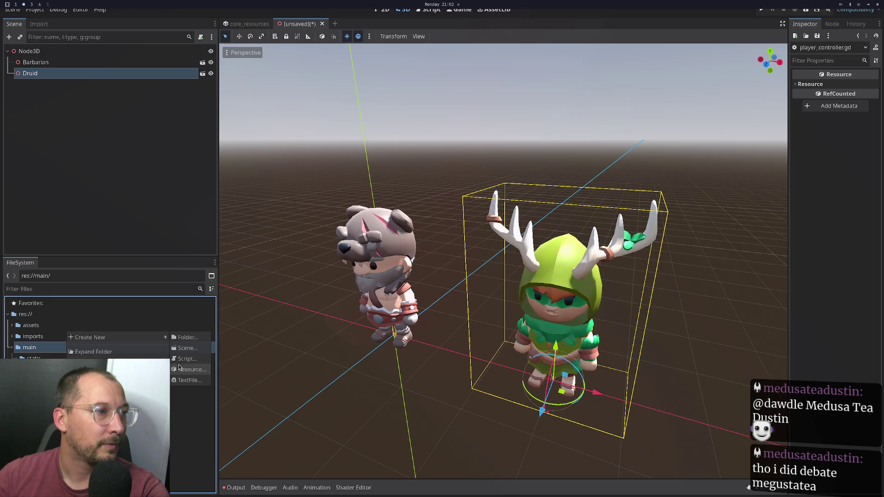
left_click(182, 359)
- Create player_controller.gd inheriting Node3D from the Object: Default Classname template
left_click(446, 193)
type("3D")
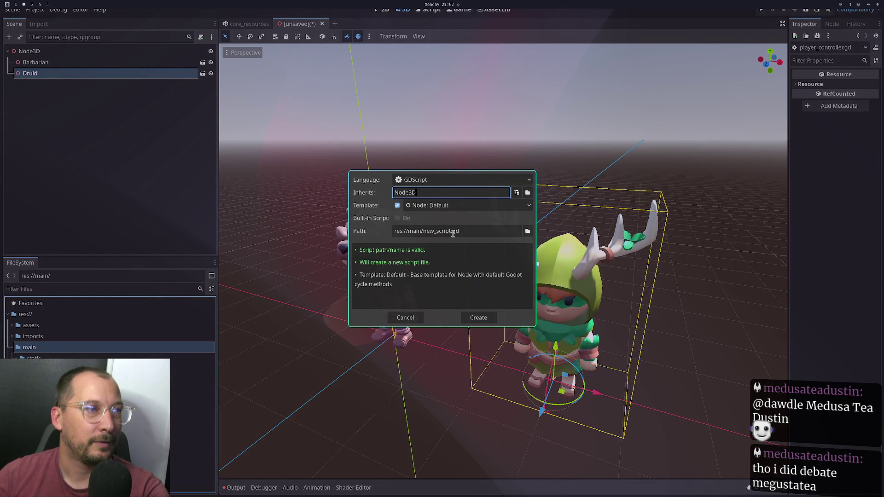
left_click(435, 207)
left_click(439, 228)
double_click(444, 231)
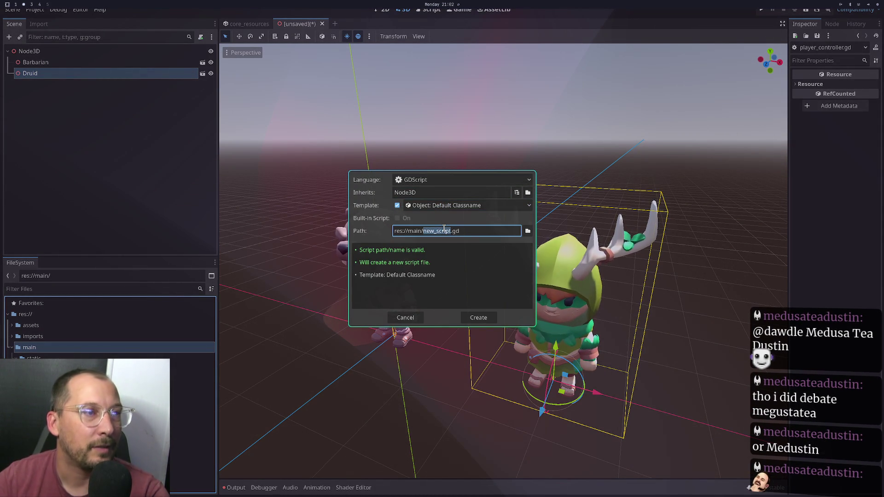
type("player_controller")
key("Return")
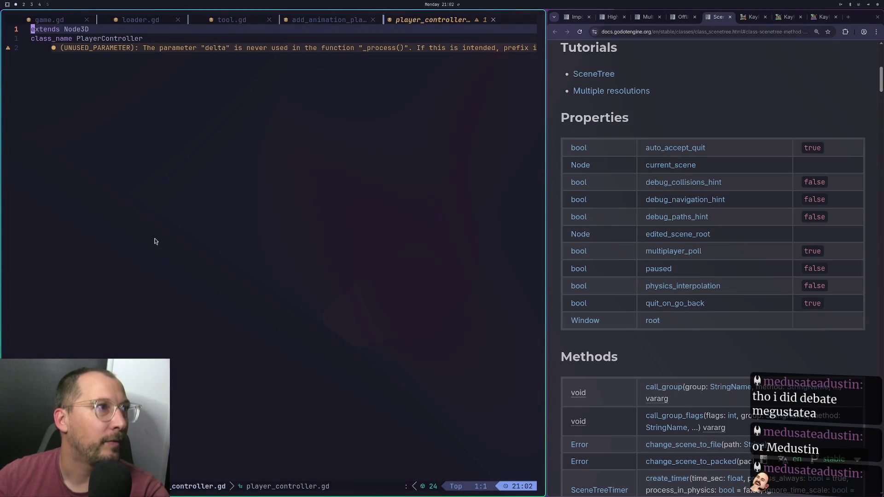
- Add a _ready function below the class declaration and save the script with :w
key("j")
key("j")
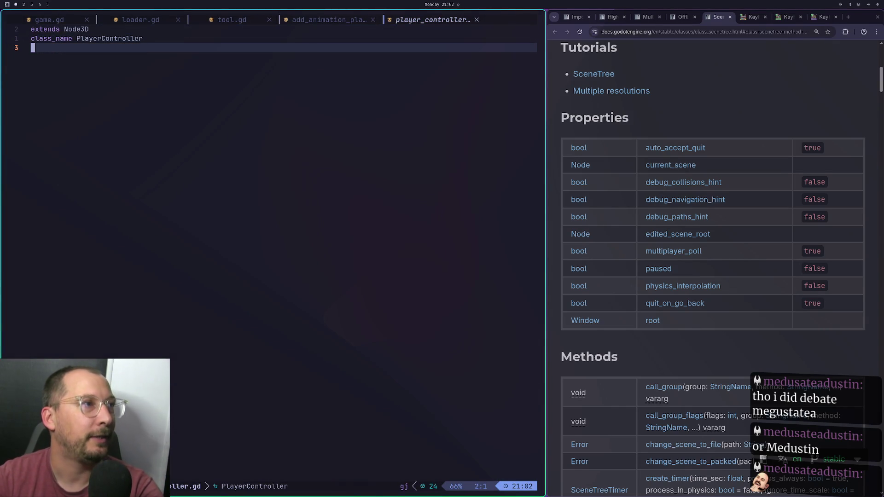
type("ofunc _r")
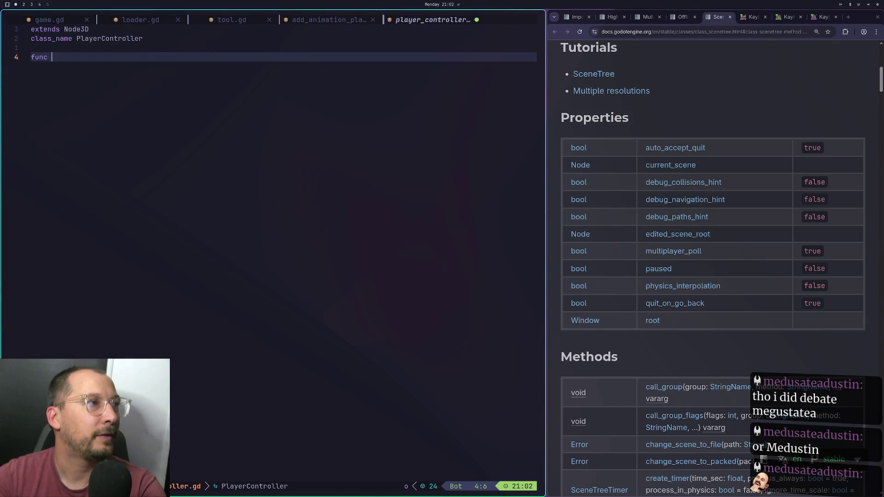
key("Return")
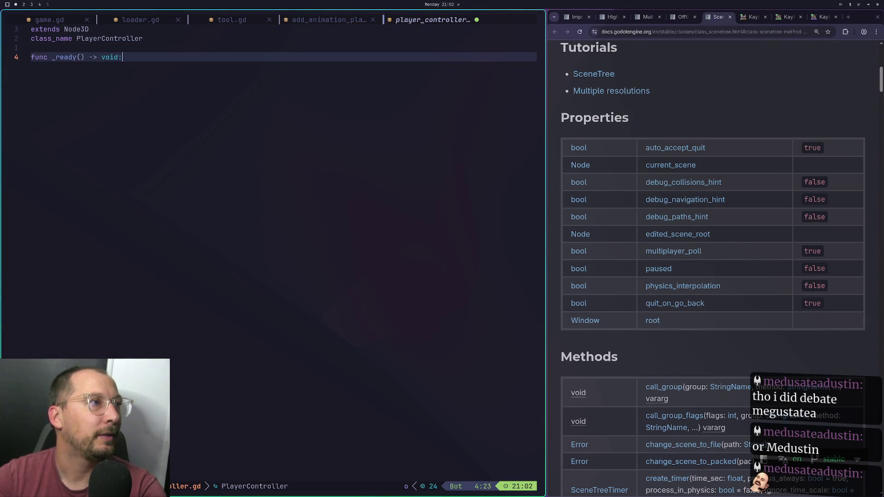
key("Return")
key("Escape")
type(":")
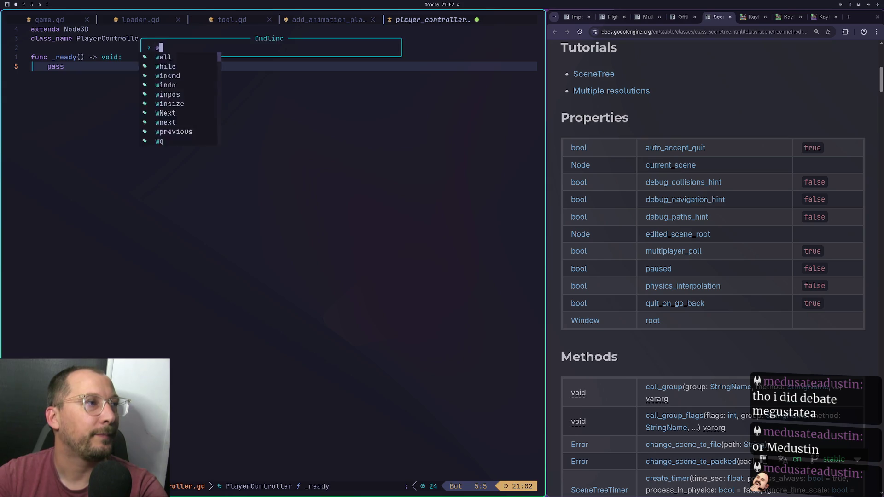
type("w")
key("Return")
- Add an empty _input(event: InputEvent) function below the pass line
key("k")
key("k")
key("k")
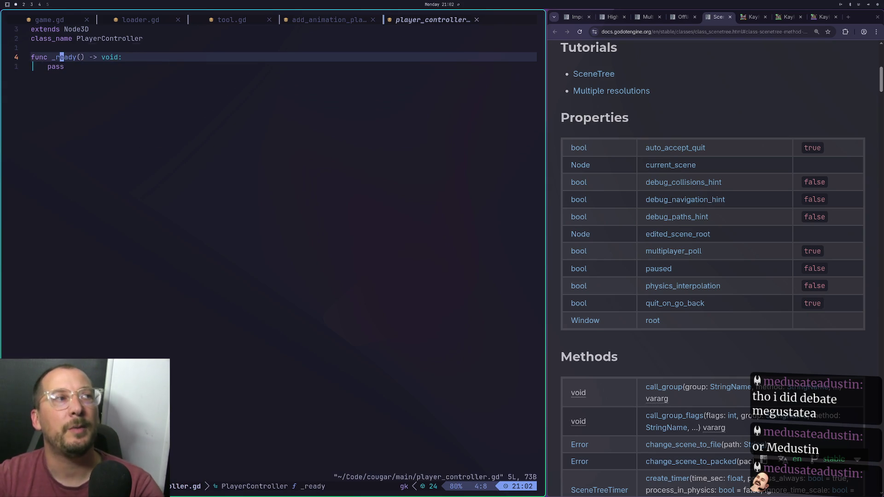
key("j")
key("j")
key("j")
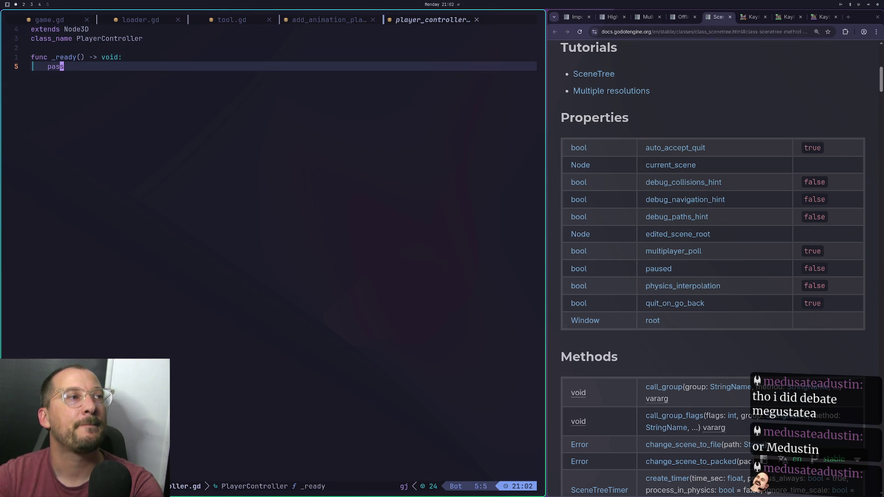
key("a")
key("Return")
key("Return")
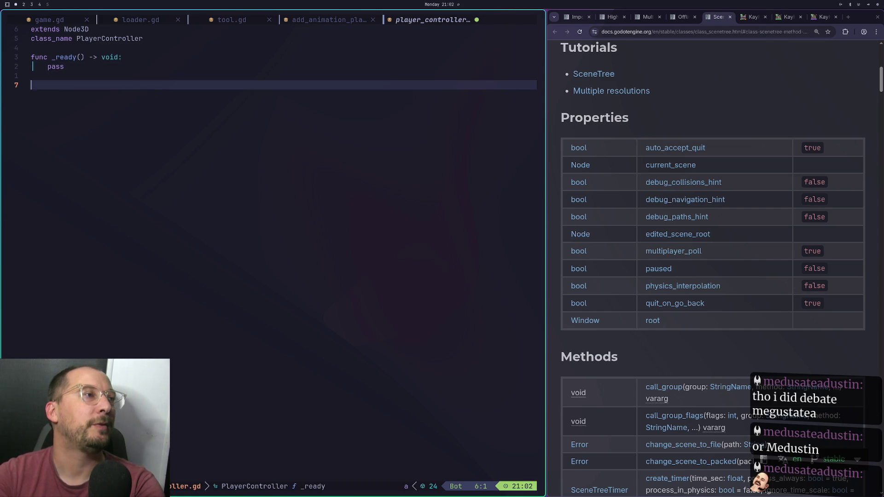
type("unc _")
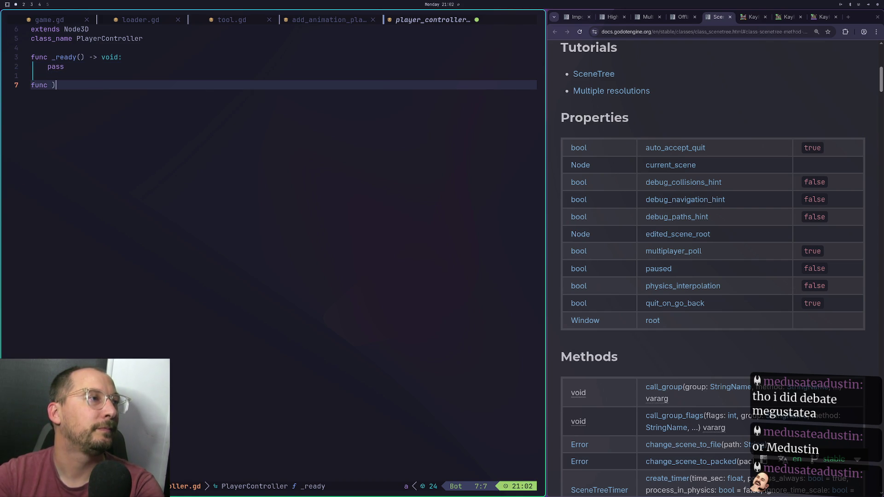
type("in")
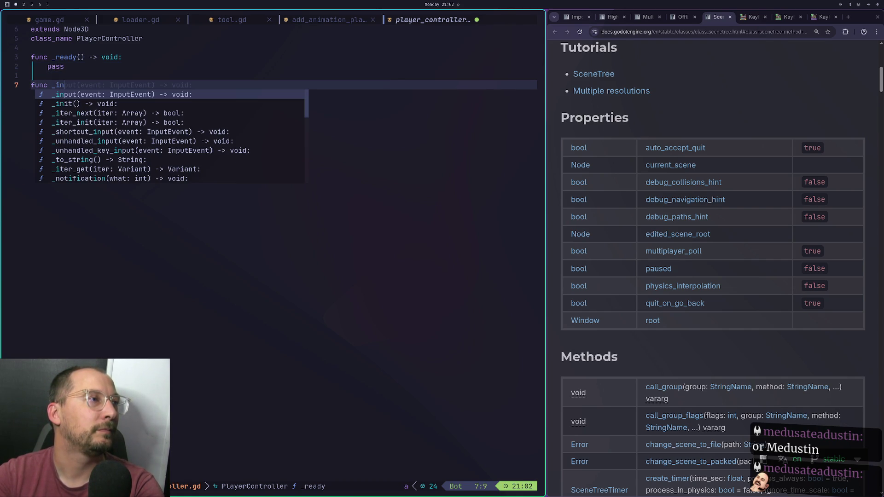
key("Return")
key("Return")
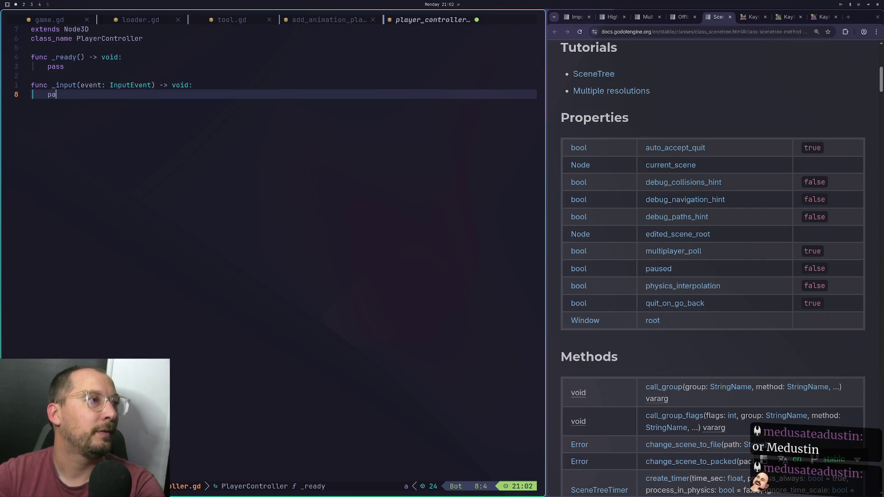
key("Escape")
- Delete the old _ready function lines, undo the accidental func deletion, and return to Godot
key("4")
key("k")
key("d")
key("j")
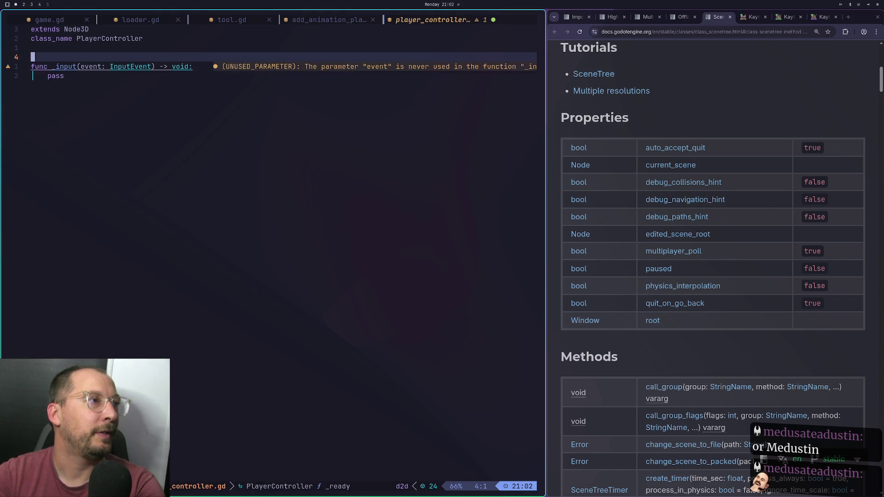
key("d")
key("d")
key("e")
key("u")
key("colon")
key("super+2")
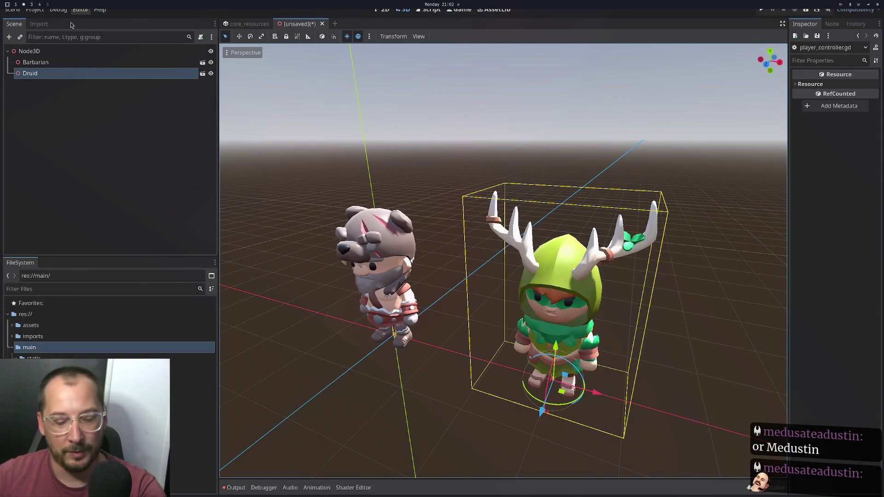
- Add a p_up action in Project Settings' Input Map
left_click(35, 10)
left_click(46, 21)
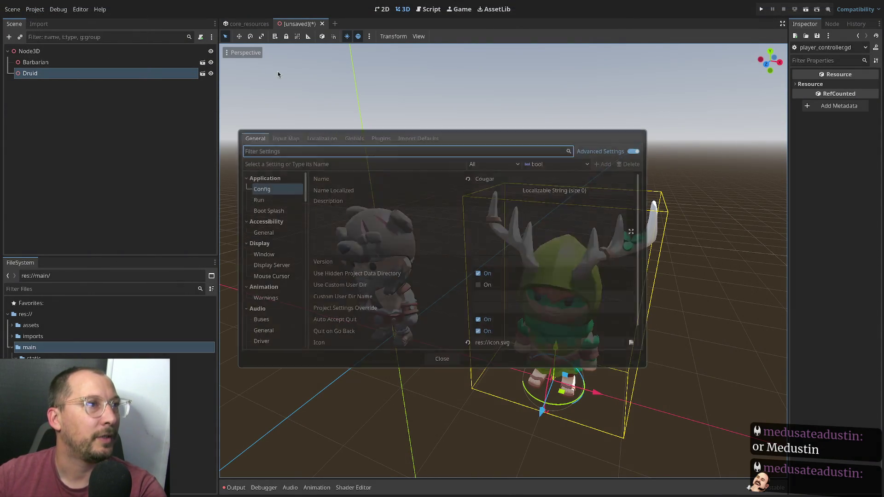
left_click(284, 137)
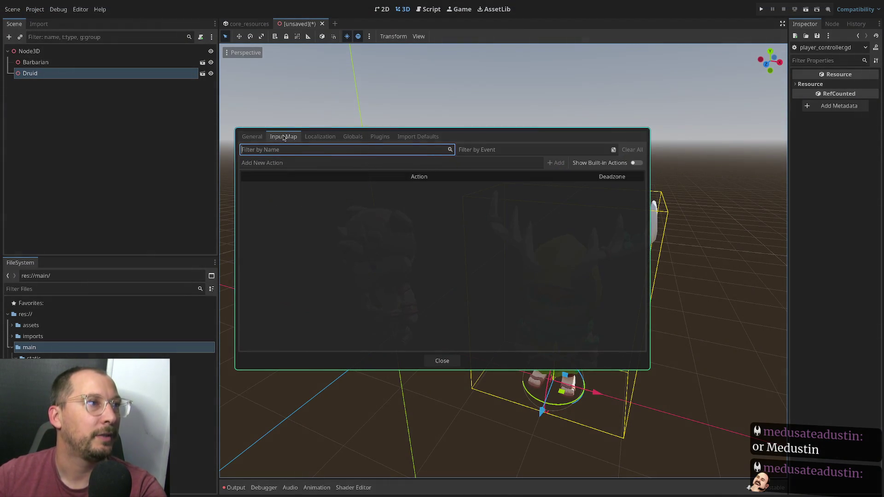
left_click(294, 163)
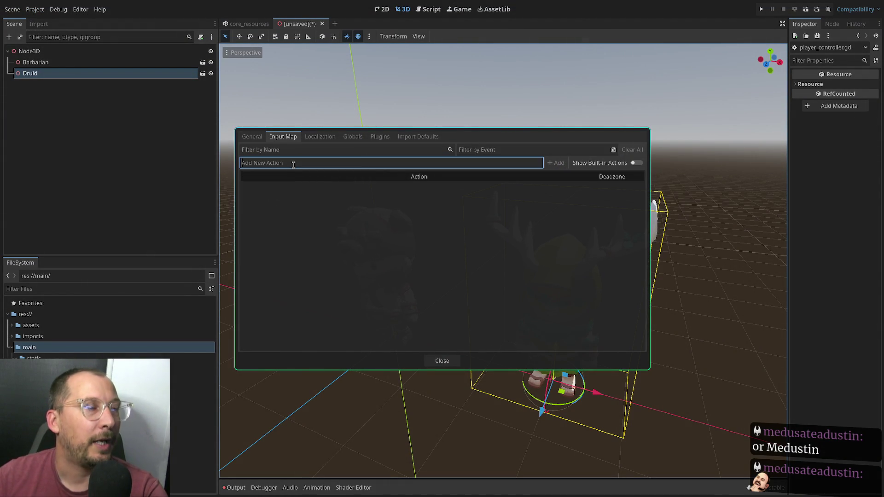
type("p")
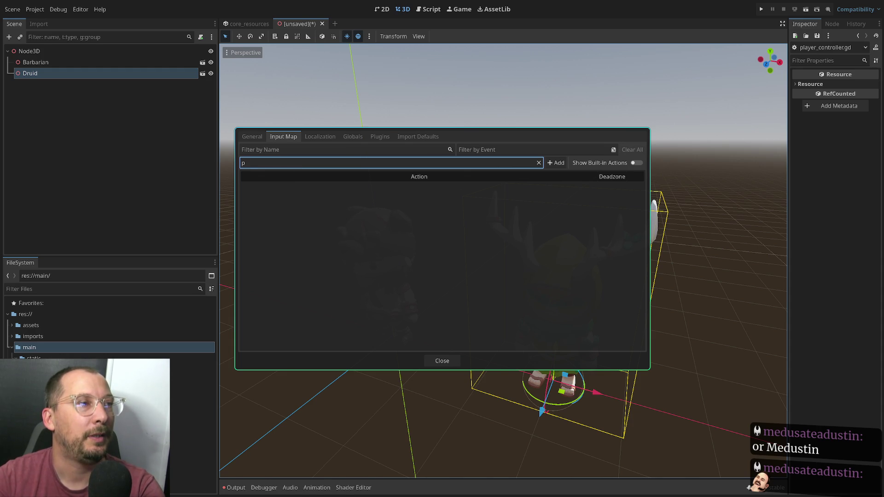
key("BackSpace")
type("p_")
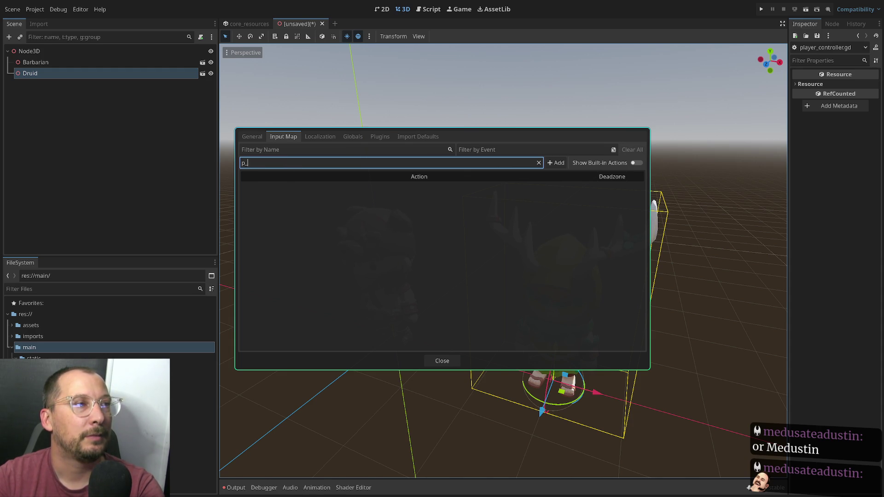
type("up")
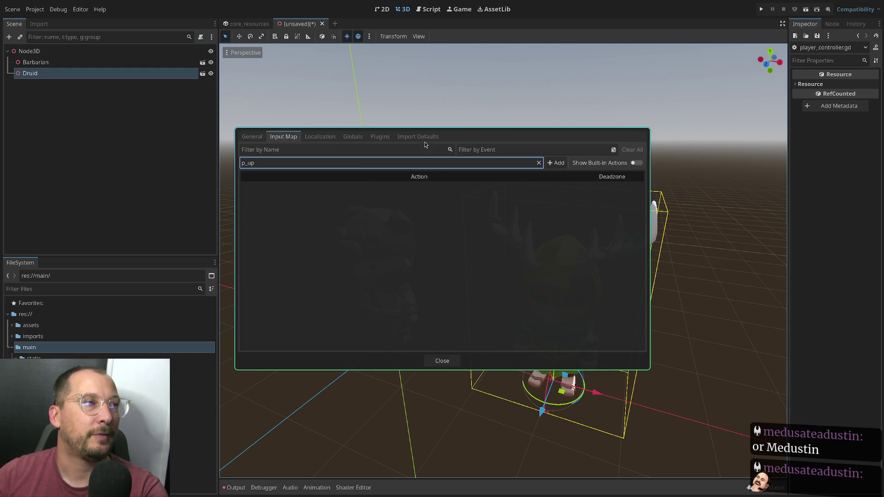
left_click(557, 163)
- Add the p_down, p_left and p_right input actions
left_click(459, 161)
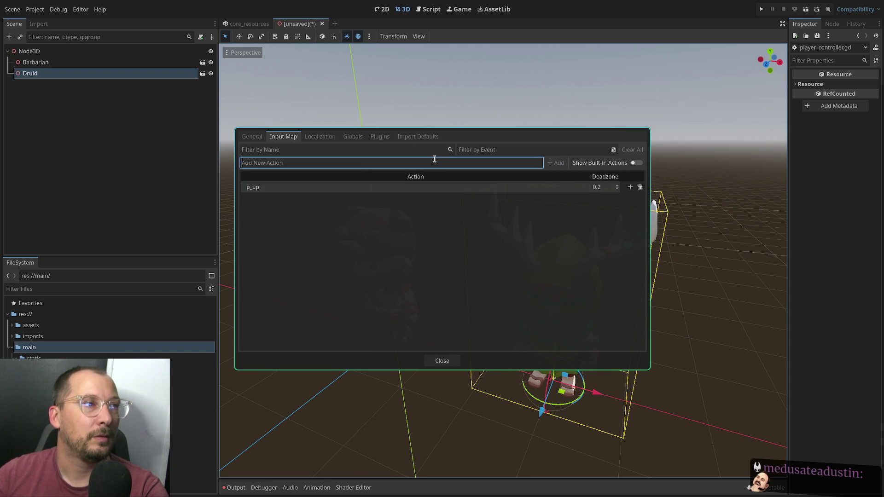
type("p_dow")
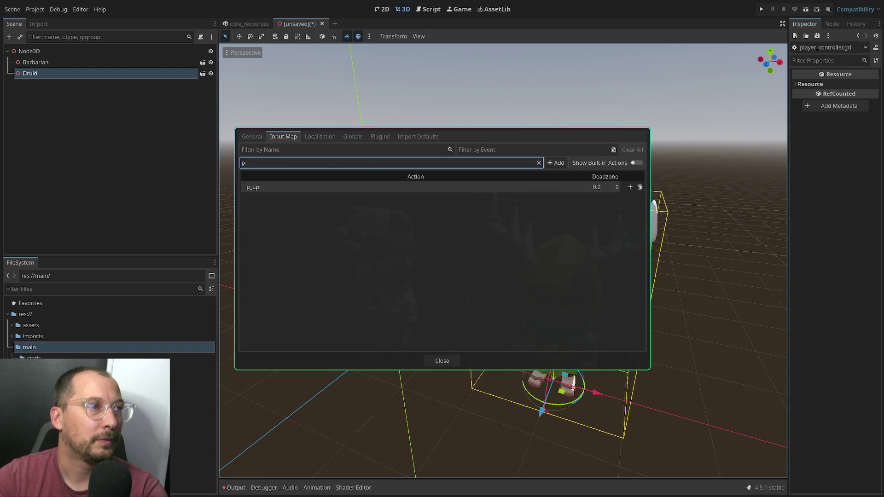
type("n")
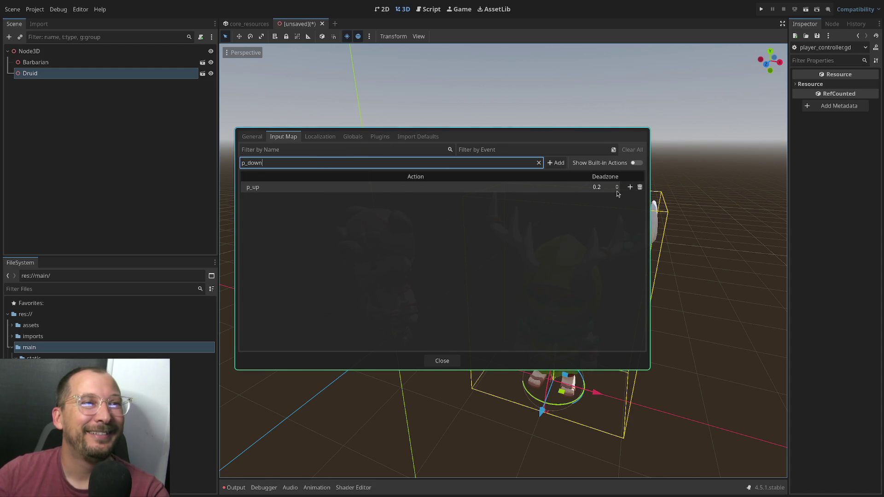
left_click(555, 163)
left_click(424, 164)
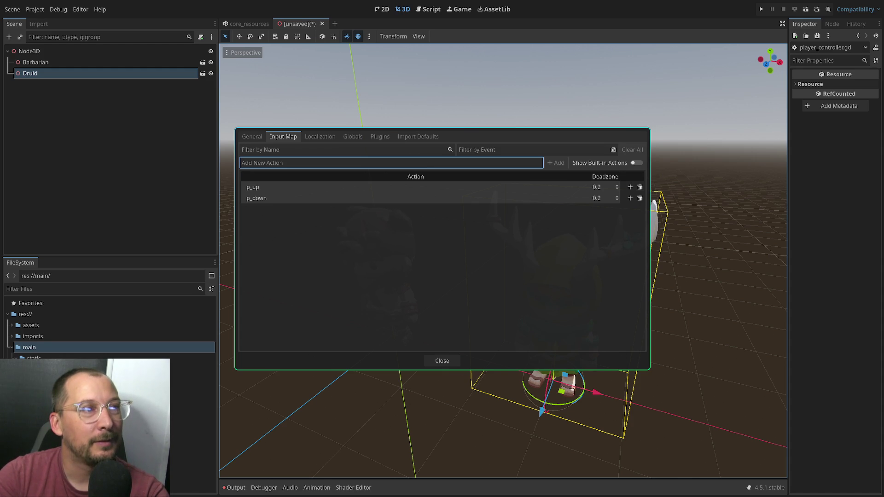
type("p_left")
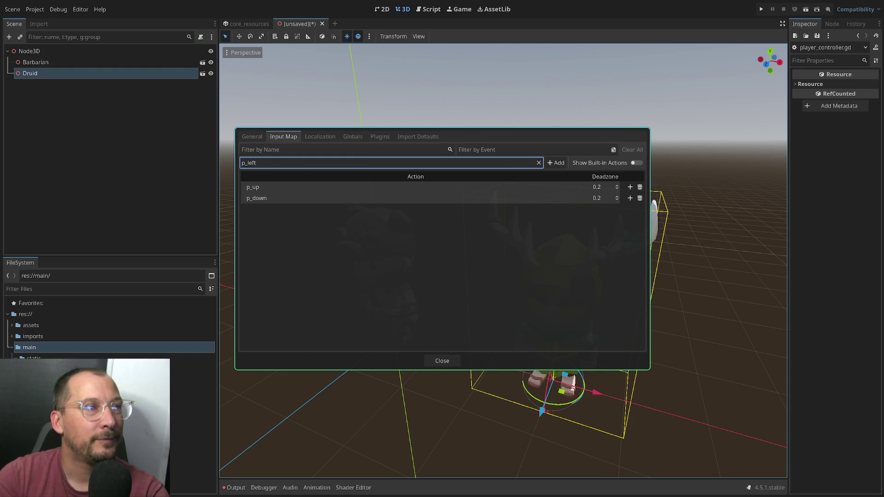
key("Return")
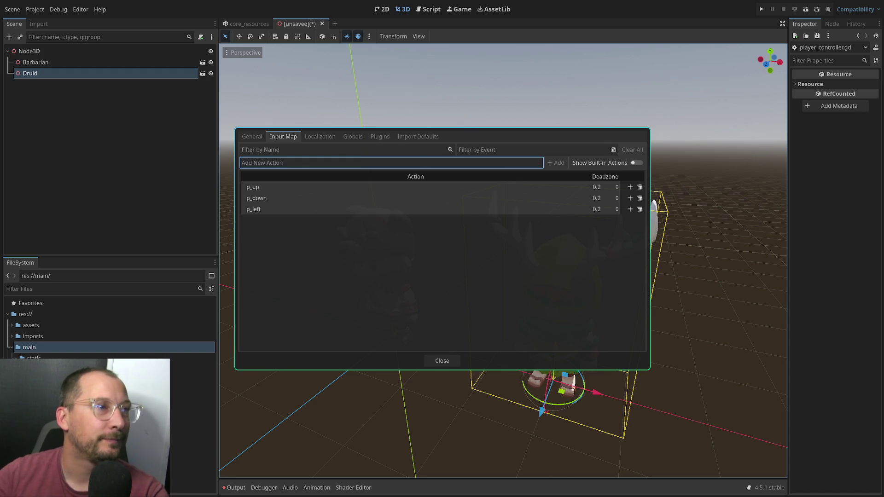
type("p_right")
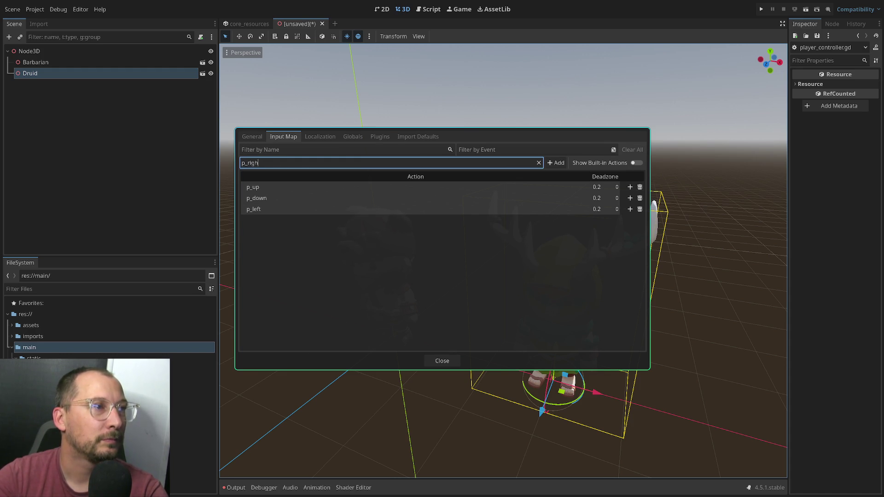
key("Return")
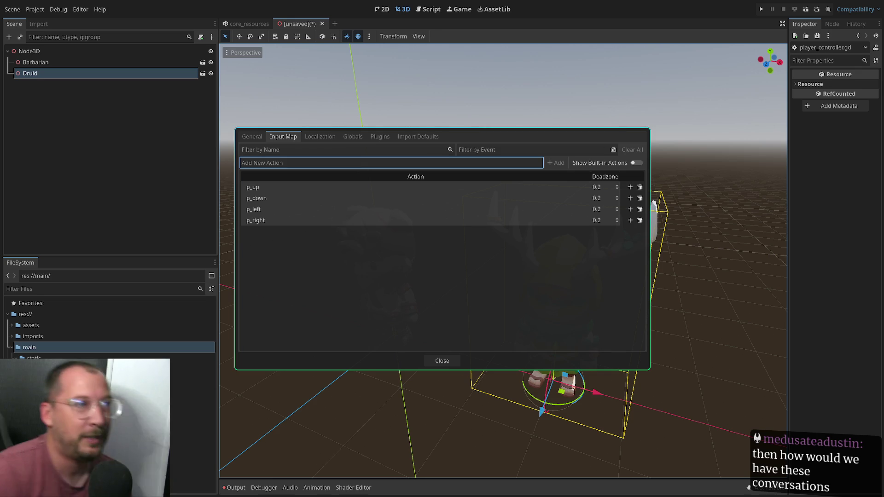
- Bind p_up to the Joypad Axis Left Stick Up event
left_click(630, 187)
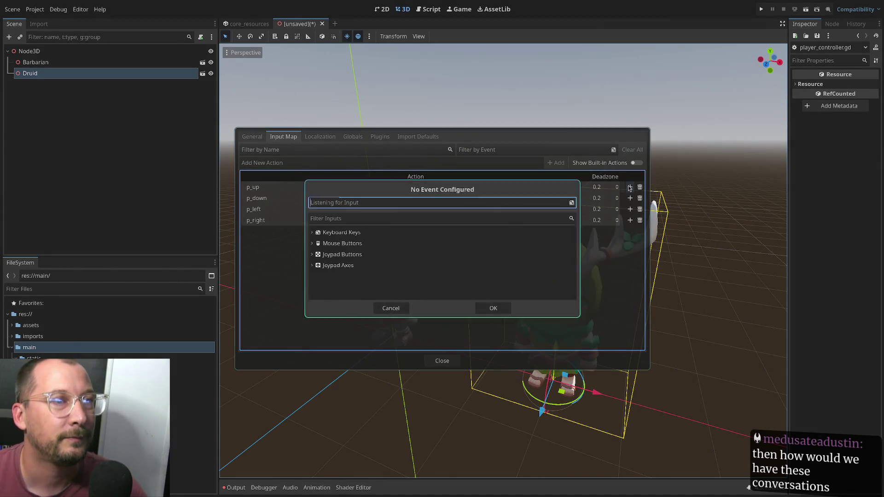
left_click(412, 268)
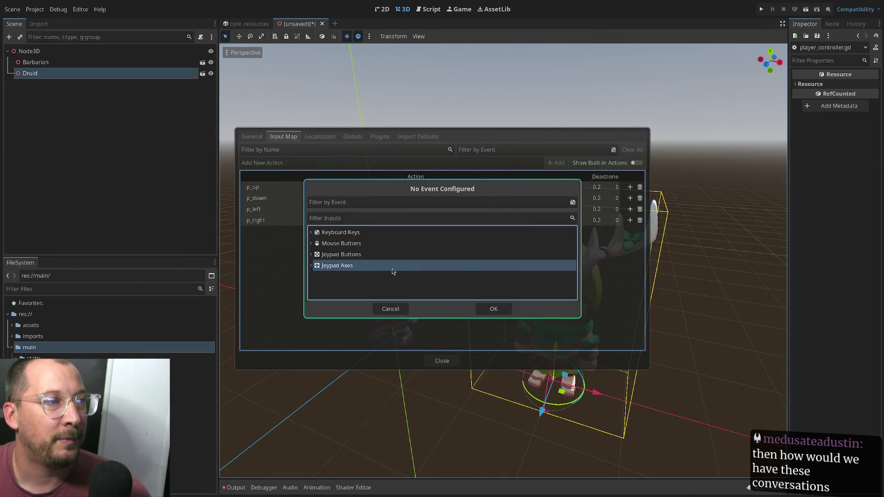
left_click(311, 266)
left_click(311, 268)
left_click(386, 203)
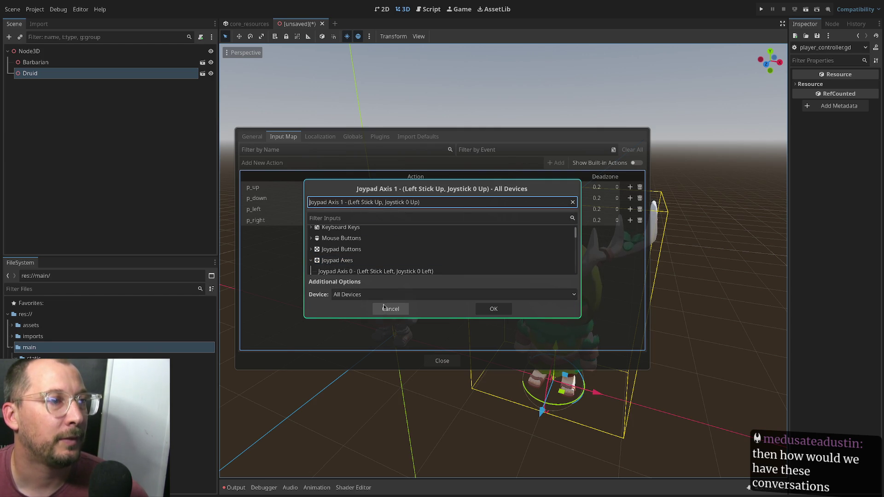
left_click(494, 309)
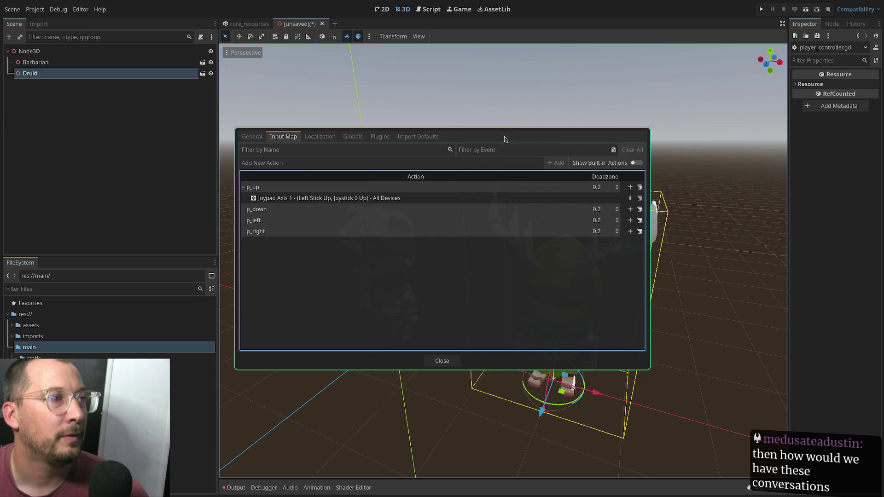
- Bind p_down, p_left and p_right to Left Stick Down, Left and Right
left_click(630, 210)
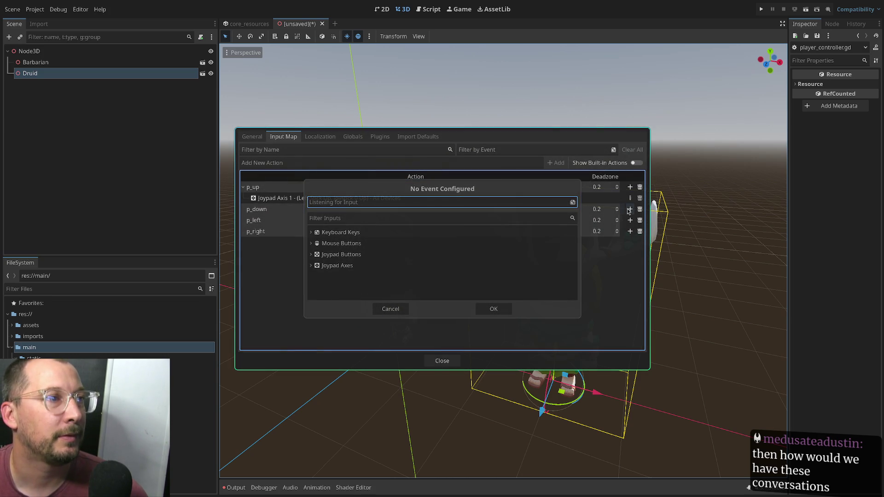
left_click(494, 309)
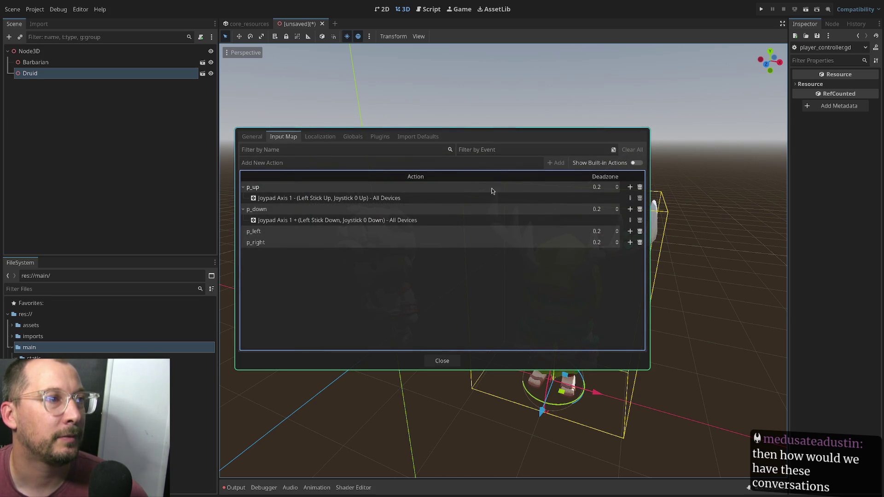
left_click(629, 232)
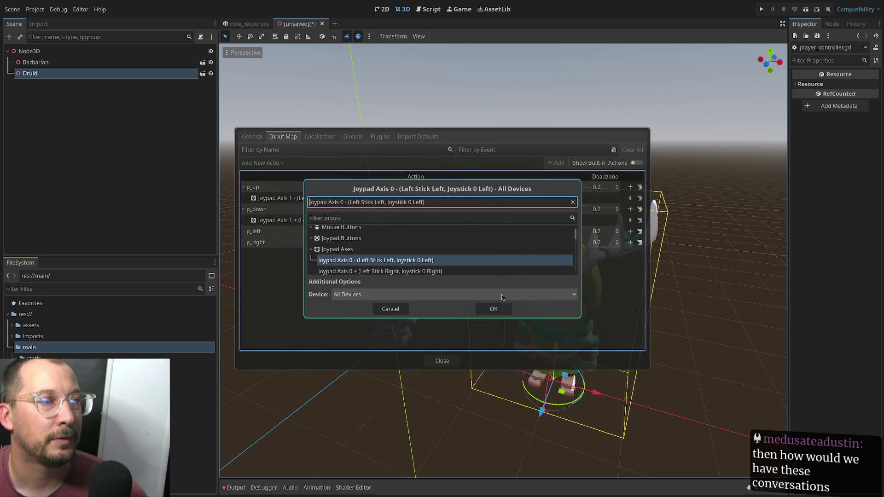
left_click(494, 309)
left_click(629, 254)
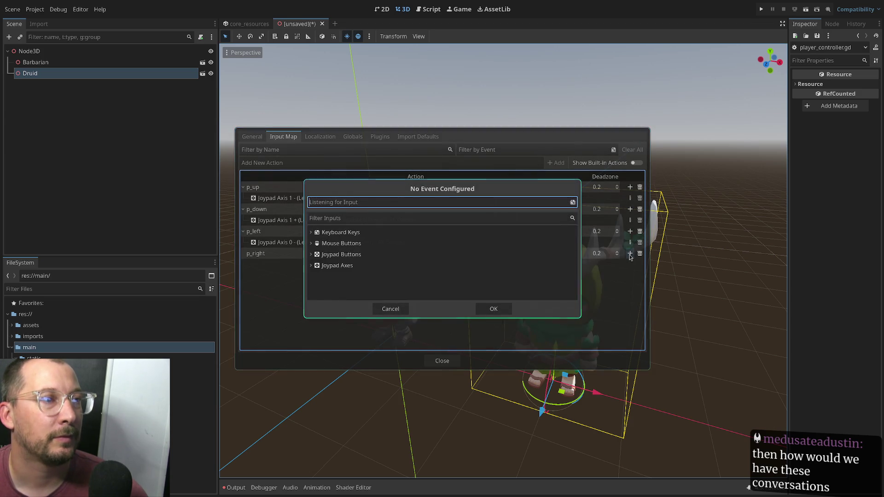
left_click(494, 309)
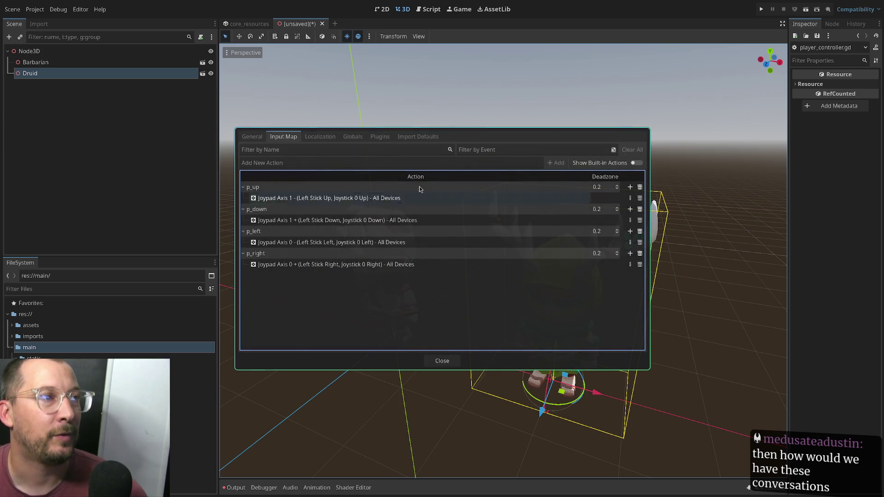
- Add the physical W key to p_up and the S key to p_down
left_click(629, 188)
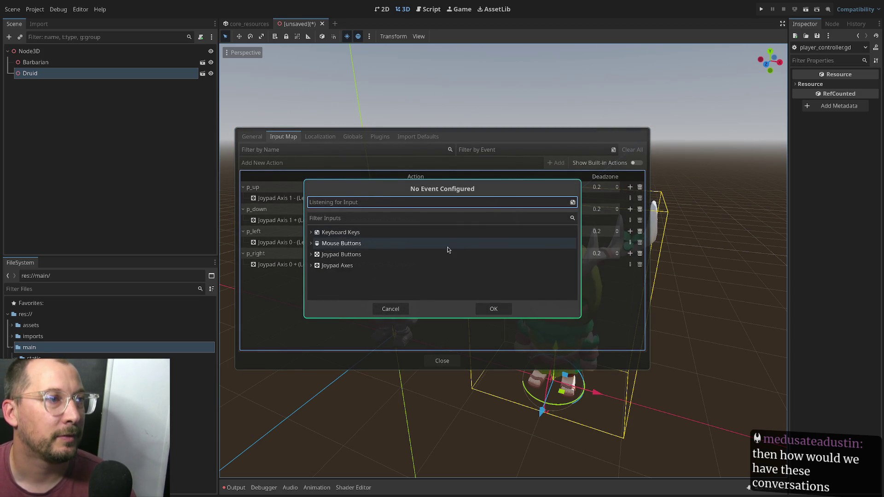
key("w")
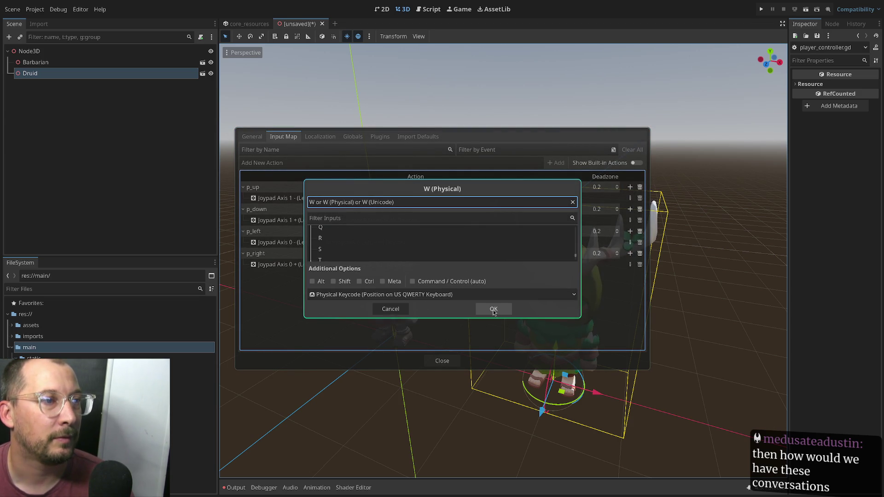
left_click(493, 309)
left_click(629, 220)
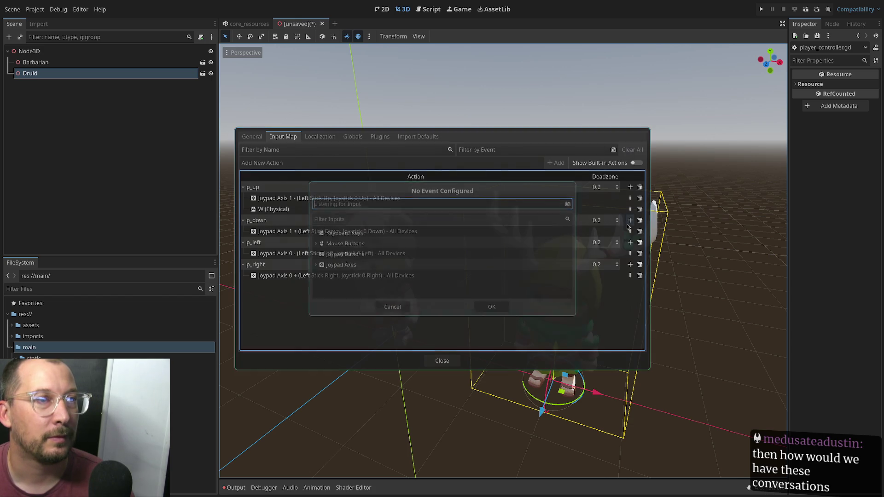
key("s")
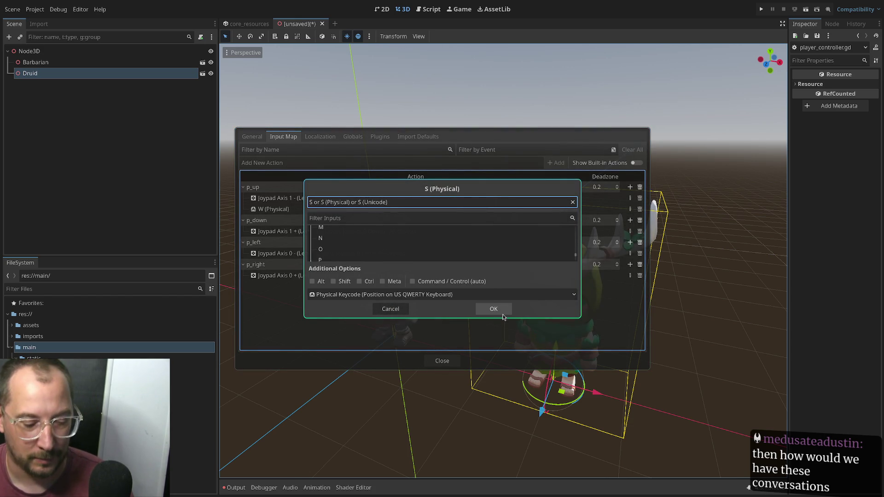
left_click(503, 315)
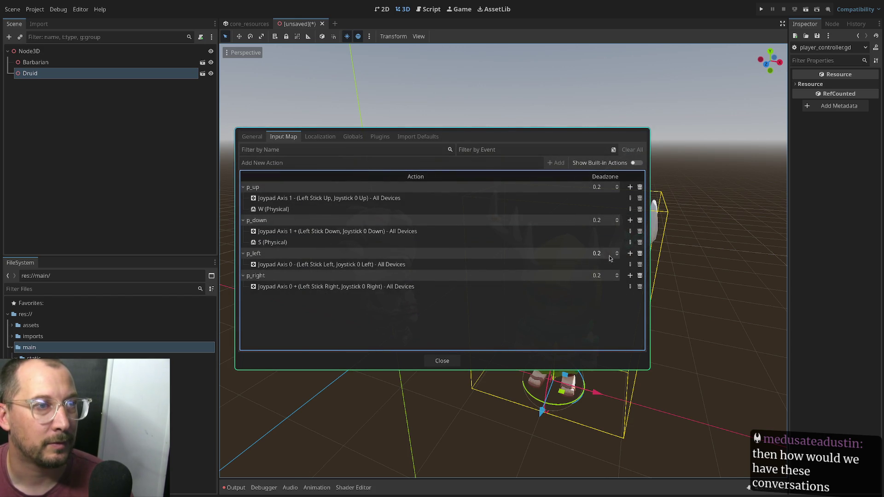
- Add the A key to p_left and the D key to p_right, then close Project Settings
left_click(630, 253)
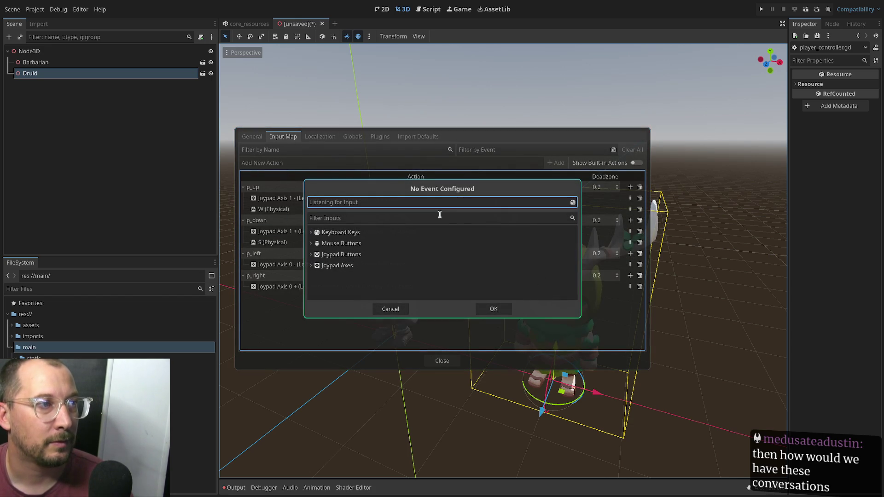
left_click(424, 203)
key("a")
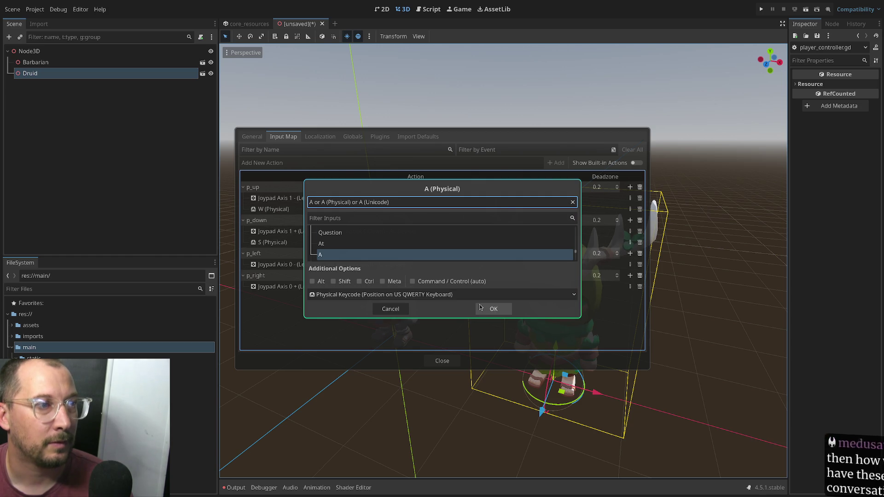
left_click(493, 309)
left_click(630, 287)
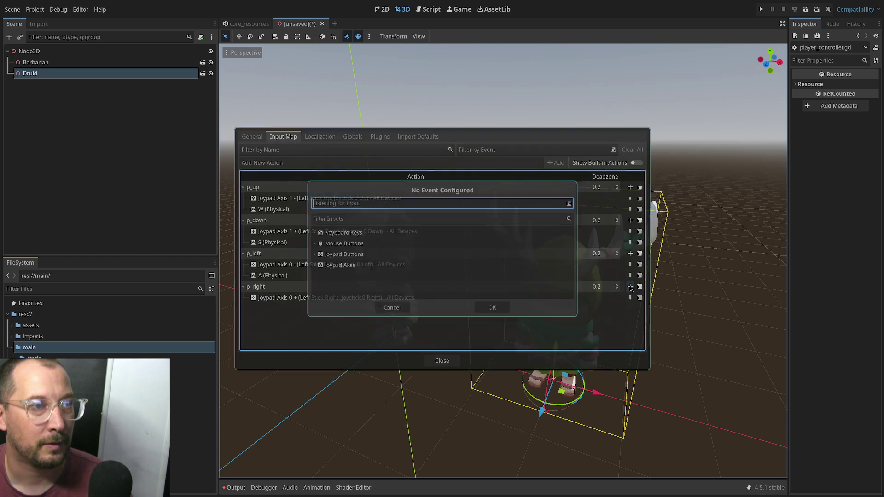
key("d")
left_click(493, 309)
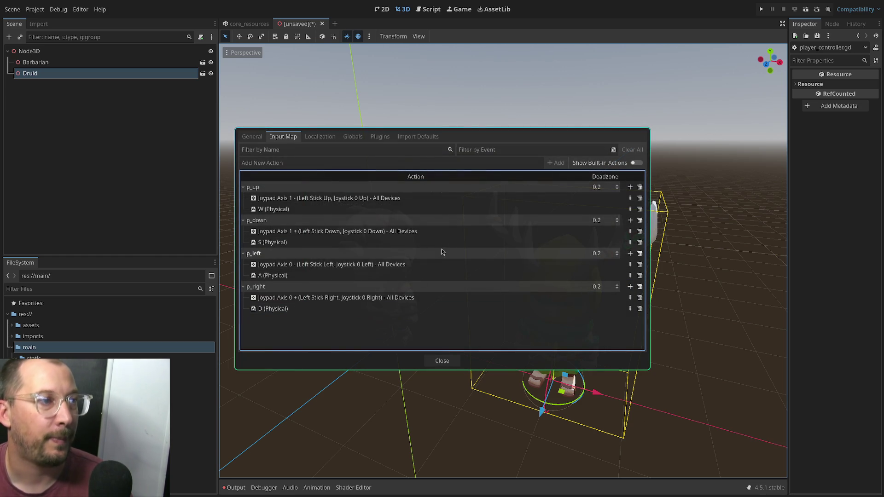
left_click(441, 361)
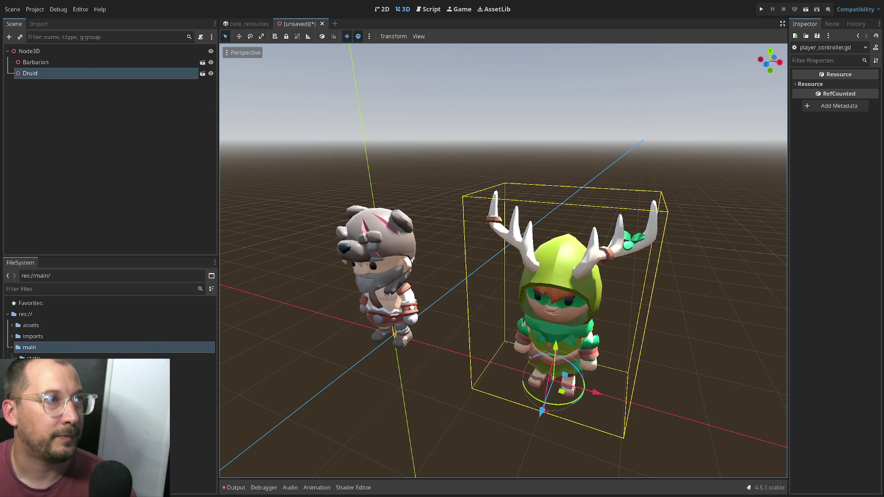
- Close the never-saved scene with Don't Save and switch to player_controller.gd in Neovim
key("ctrl+s")
key("Escape")
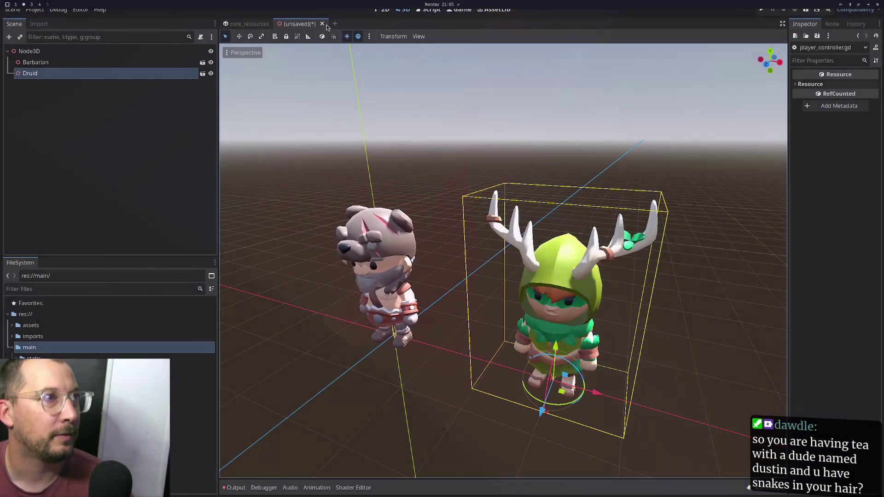
left_click(324, 24)
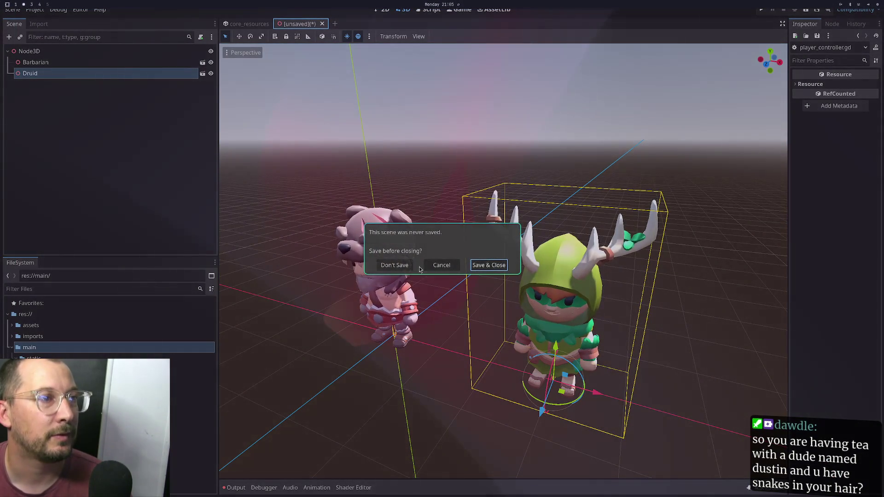
left_click(397, 264)
key("super+1")
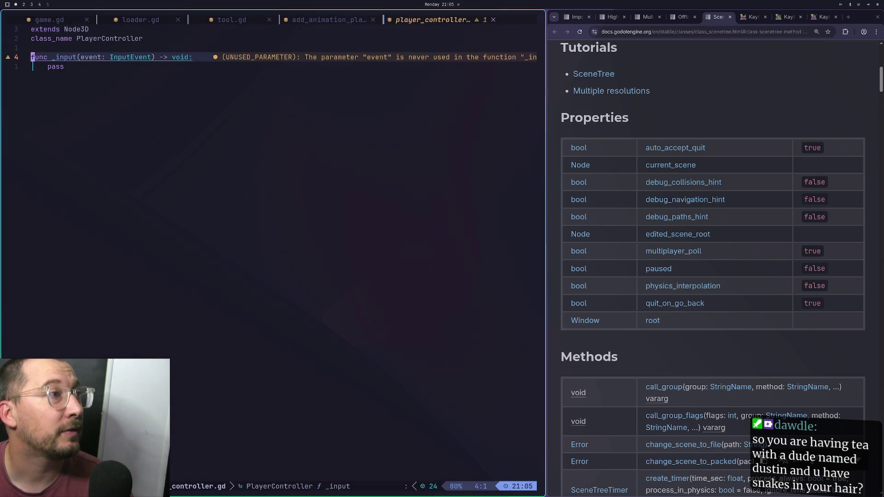
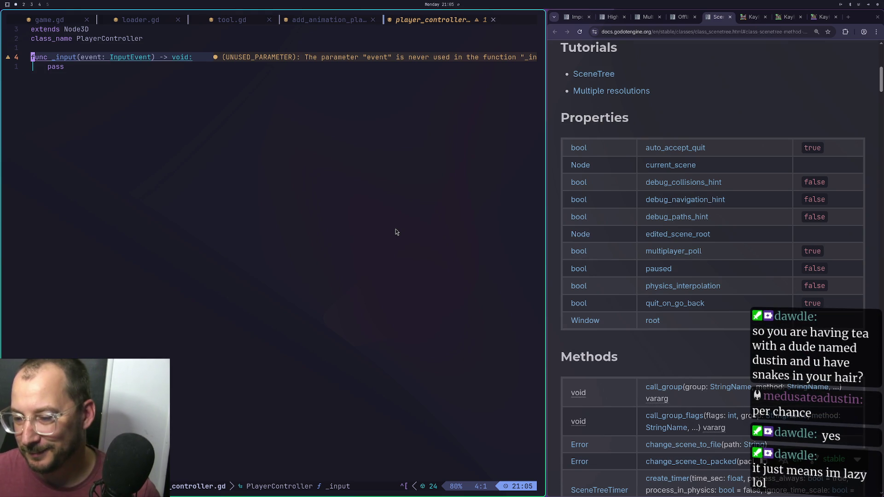
- Glance at the Godot editor, then bring up and dismiss the project file search
key("super+2")
key("super+1")
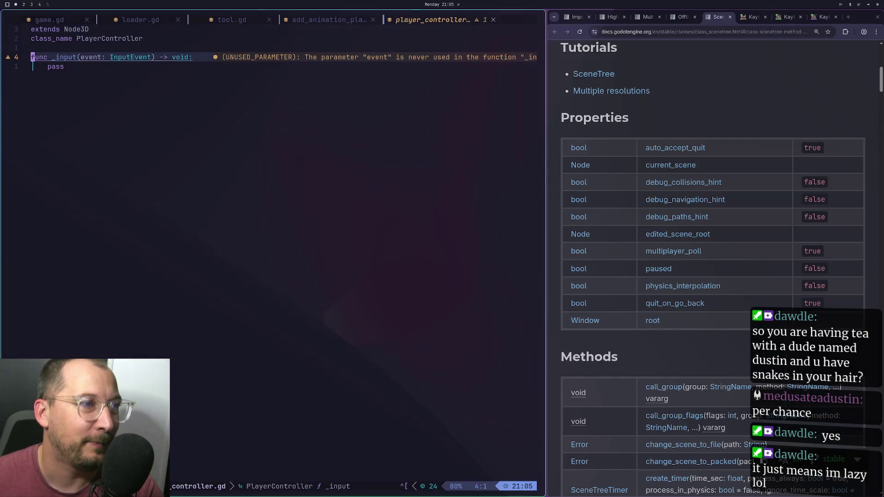
key("space")
key("space")
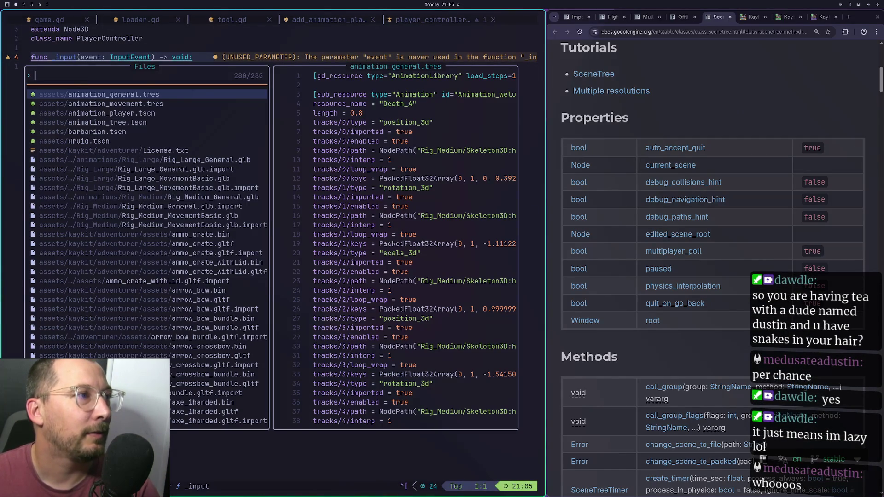
key("Escape")
key("space")
- Show Neo-tree, browse up to Code and expand cozy-baking-game toward its scenes folder
key("e")
key("k")
key("k")
key("k")
key("k")
key("BackSpace")
key("j")
key("Return")
key("j")
key("j")
key("j")
key("Return")
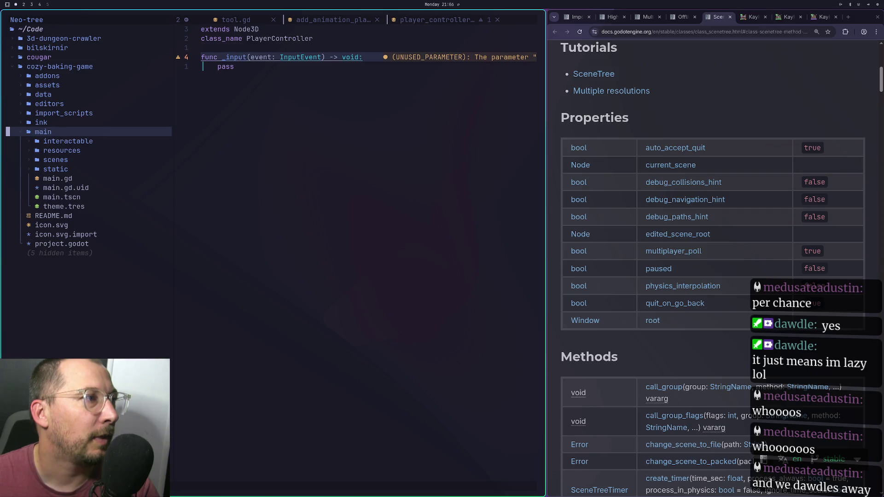
key("j")
key("j")
key("j")
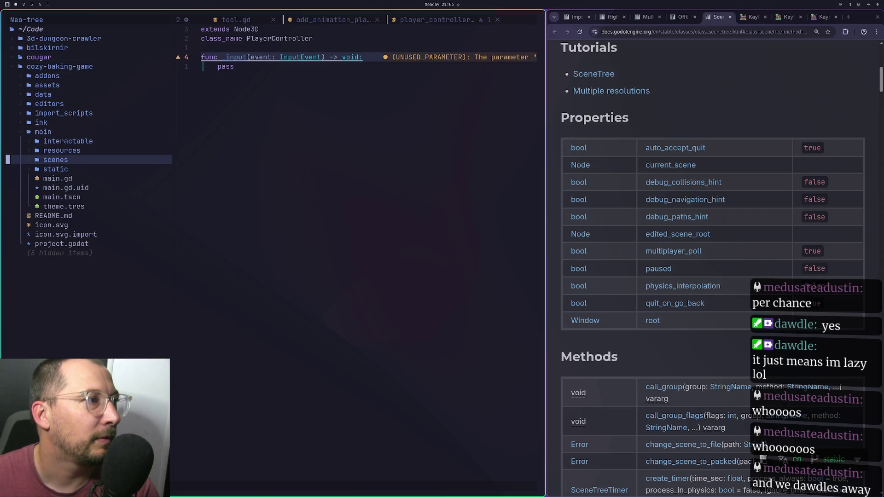
- Collapse the main folder and open main.gd
key("k")
key("k")
key("k")
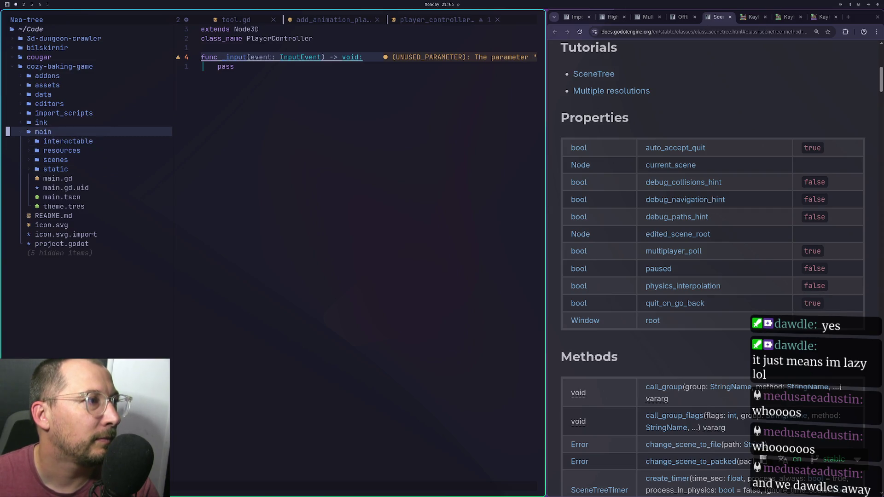
key("Return")
key("j")
key("k")
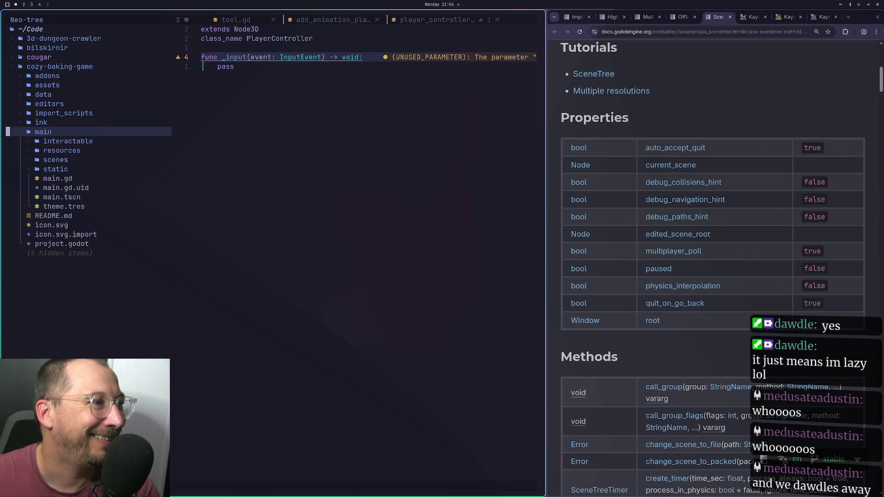
key("j")
key("j")
key("j")
key("Return")
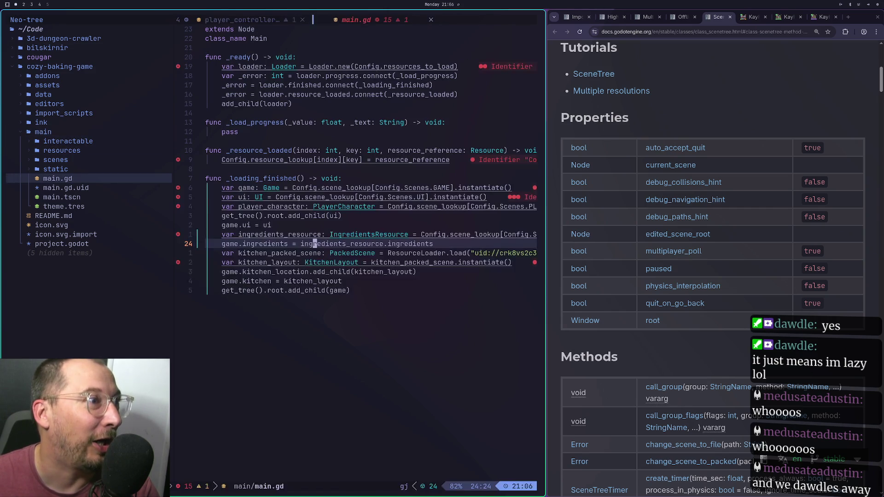
- Root Neo-tree at cozy-baking-game, expand scenes, and open game.gd
key("backslash")
key("k")
key("k")
key("Return")
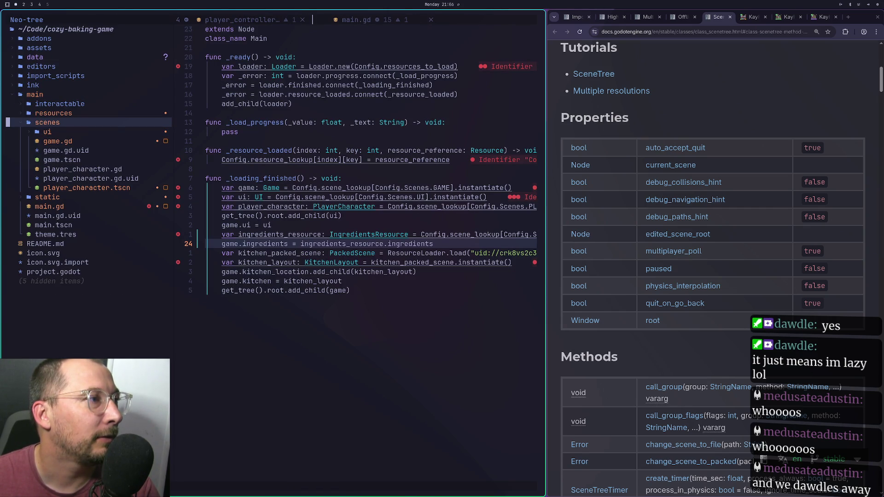
key("j")
key("j")
key("Return")
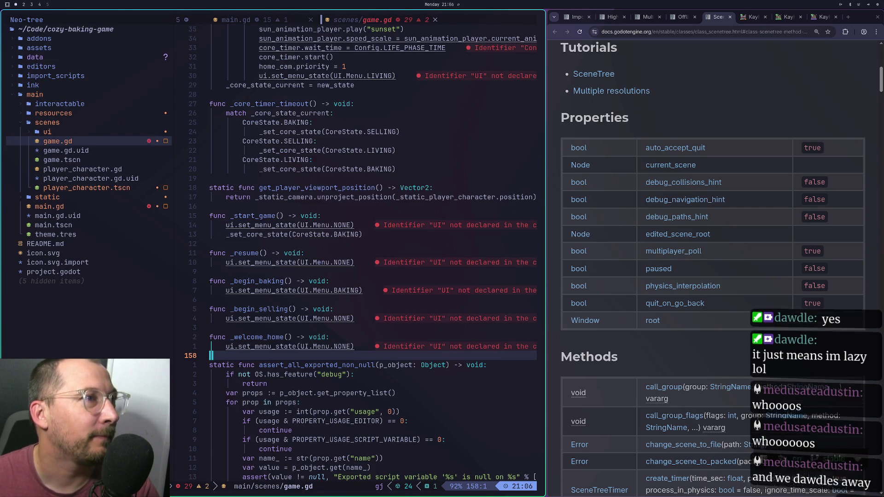
- Move through game.gd to the first line of the _process body
key("backslash")
key("j")
key("k")
key("k")
key("k")
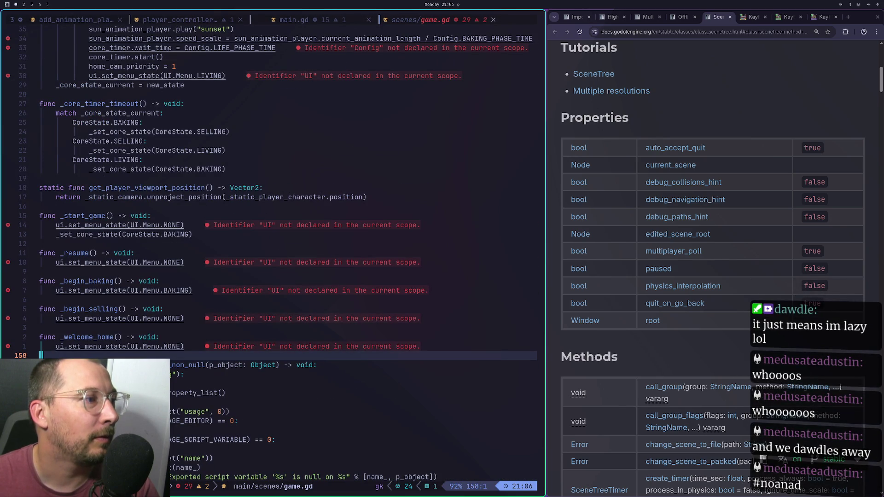
key("g")
key("g")
key("j")
key("j")
key("9")
key("j")
key("1")
key("0")
key("j")
key("j")
key("j")
key("j")
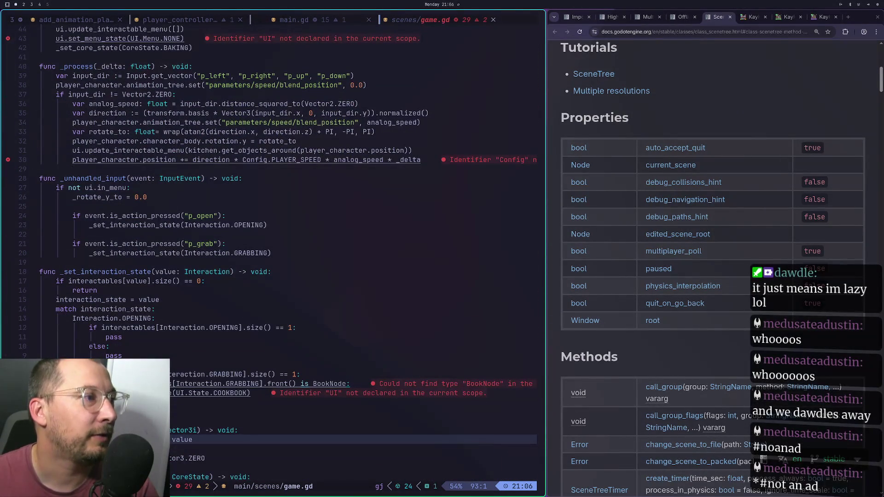
key("k")
key("k")
key("k")
key("k")
key("k")
key("k")
key("k")
key("k")
key("k")
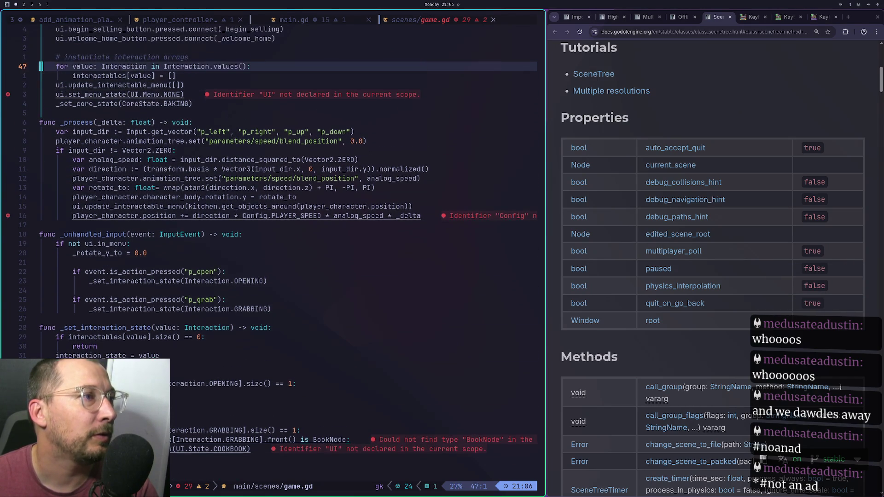
key("j")
key("j")
key("j")
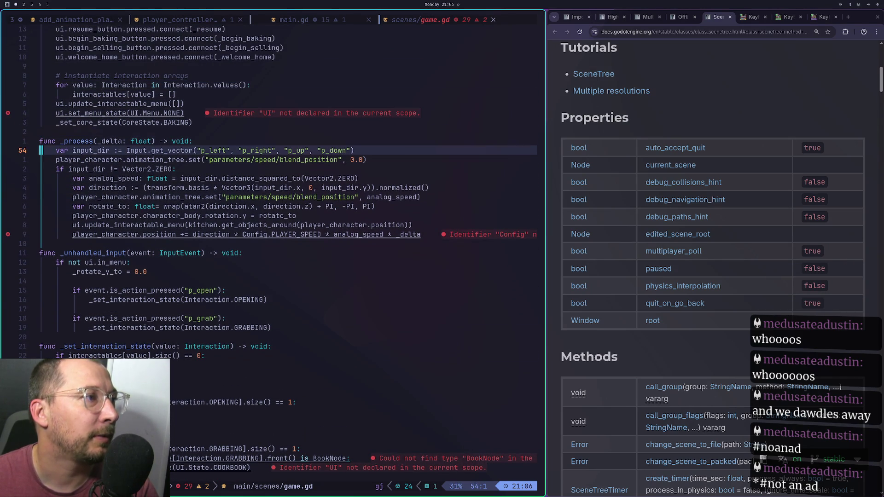
- Visually select and yank the 12 lines of _process movement code
key("v")
key("j")
key("j")
key("j")
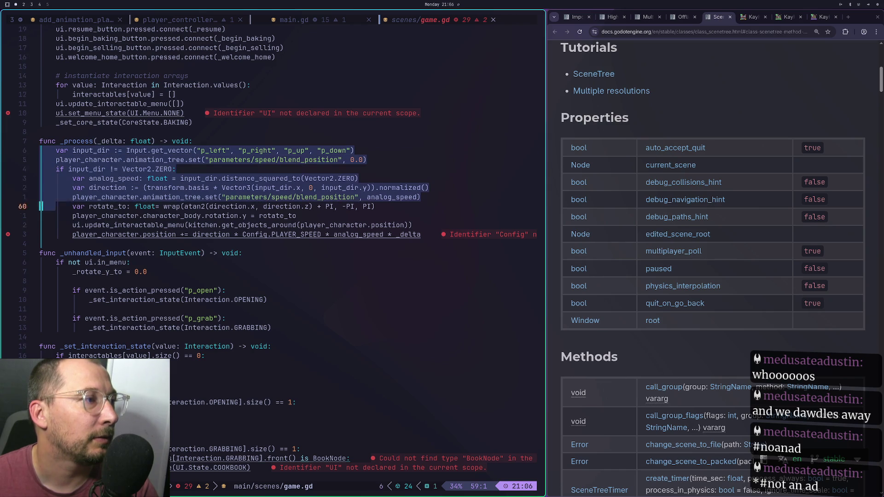
key("j")
key("j")
key("j")
key("y")
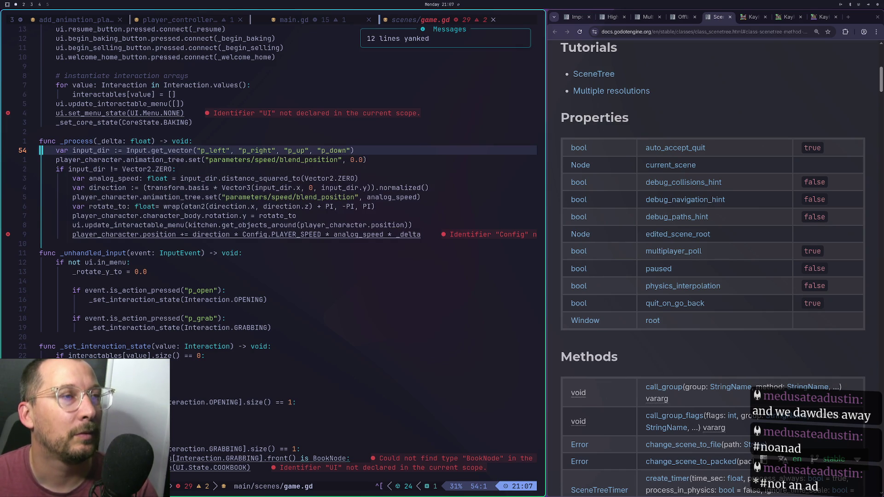
- Browse the <leader>b buffer menu, then close the game.gd tab
key("space")
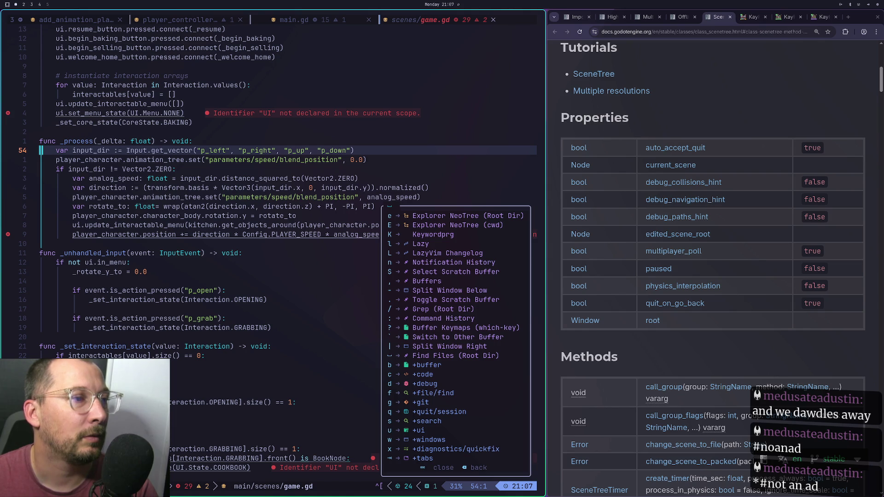
key("b")
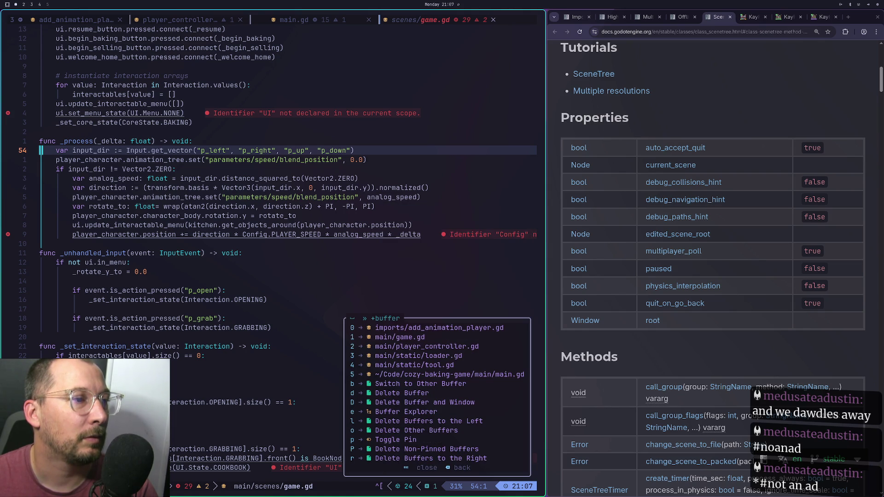
key("Escape")
key("space")
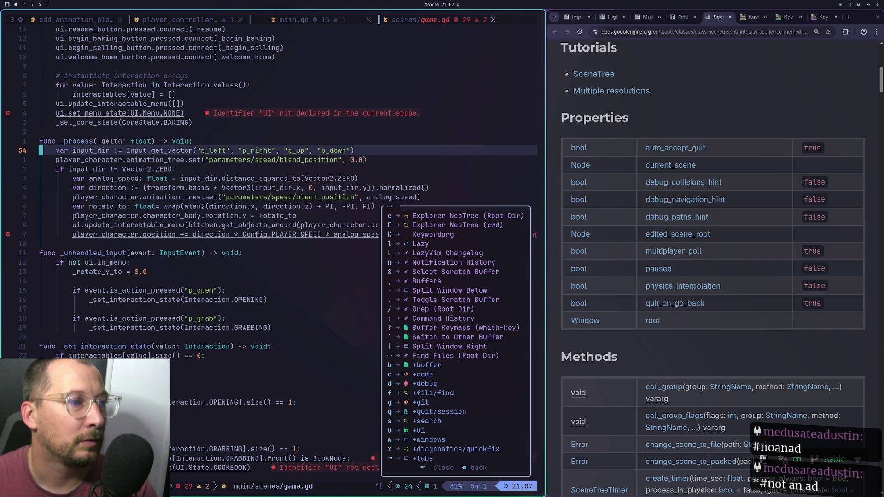
key("b")
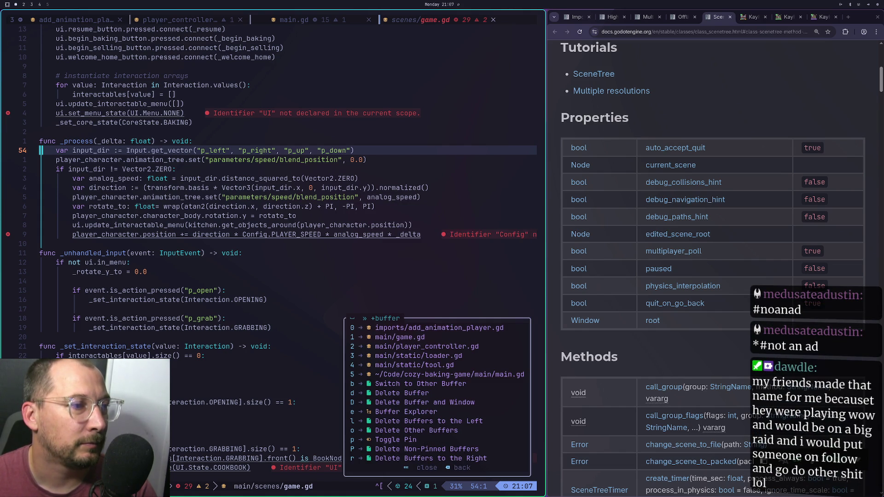
key("Escape")
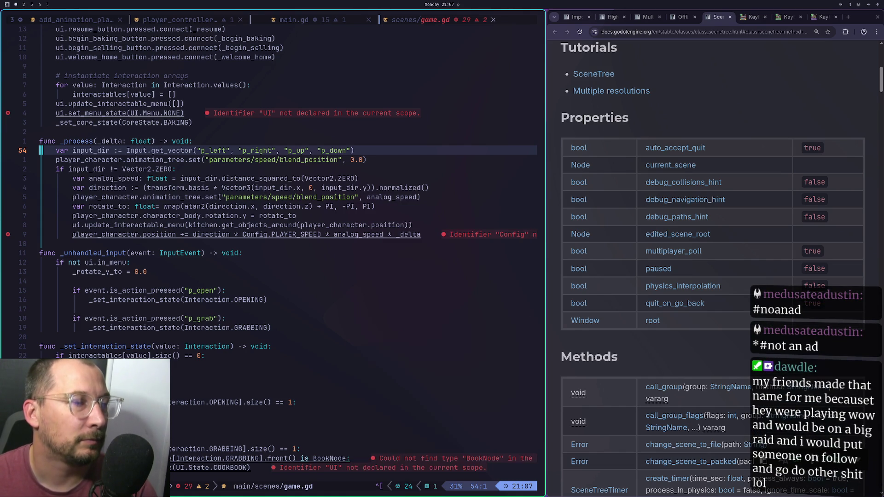
left_click(493, 20)
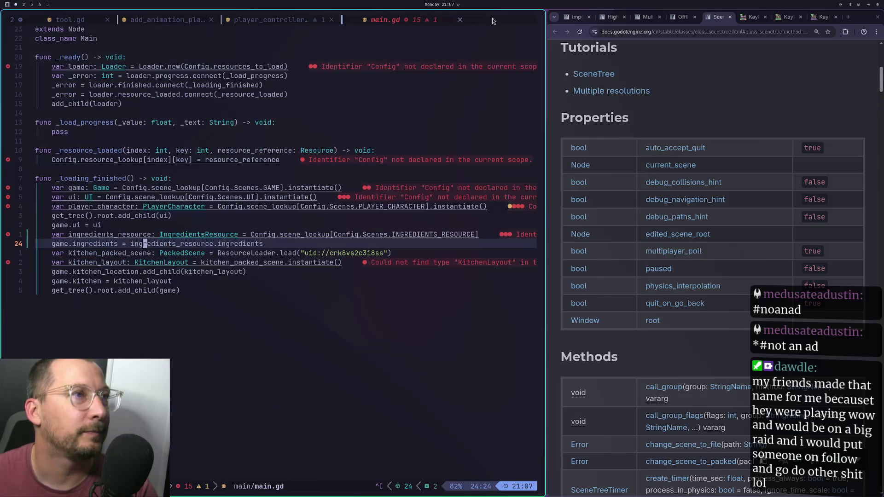
- In player_controller.gd, add a _process function below pass and paste the copied code
left_click(461, 20)
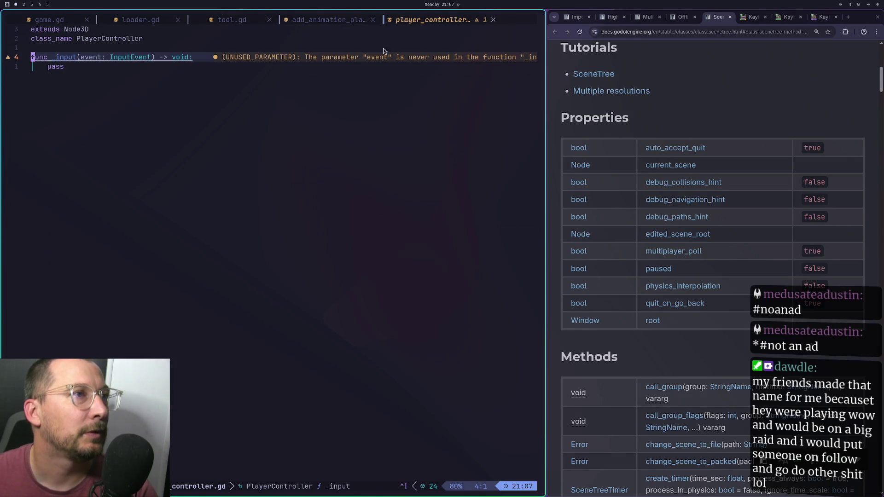
key("j")
key("$")
key("a")
key("Return")
key("Return")
type("func _pro")
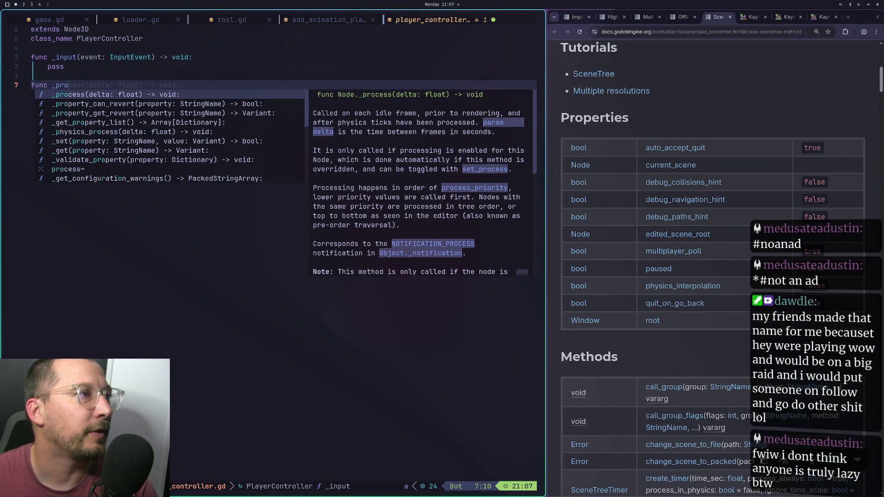
key("Return")
key("Escape")
key("p")
- Move the pasted code onto its own indented line and save with :w
key("a")
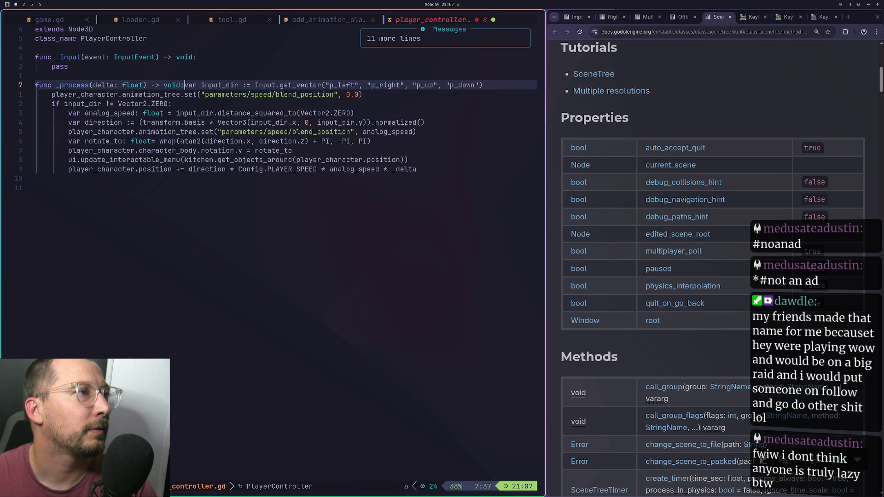
key("Return")
key("Escape")
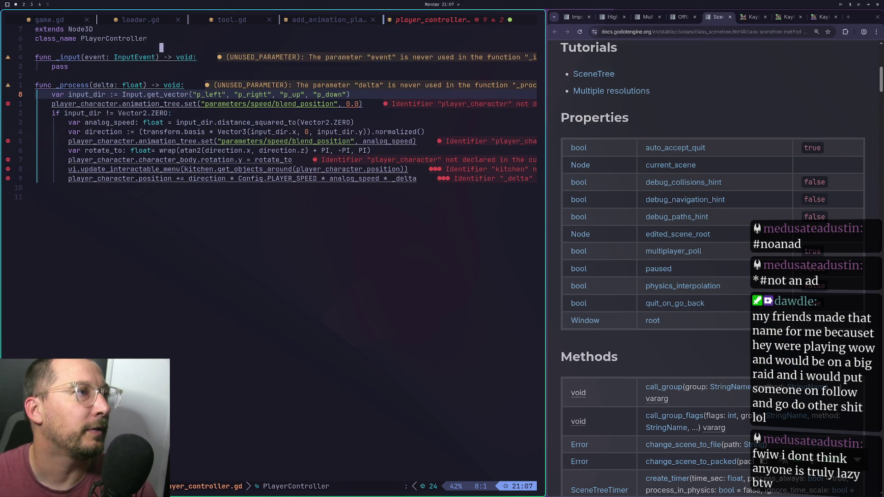
type(":w")
key("Return")
key("j")
key("j")
key("j")
key("j")
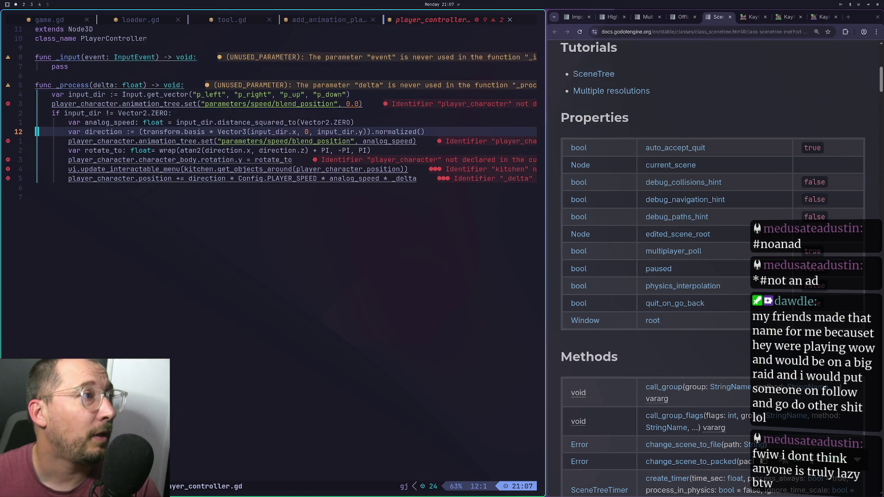
- Open blank lines below class_name and save the script
key("k")
key("k")
key("k")
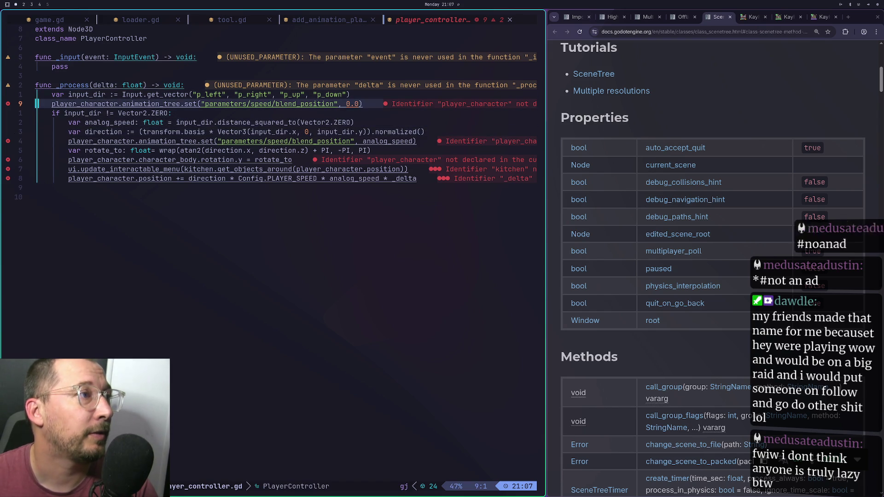
key("k")
key("k")
key("k")
key("o")
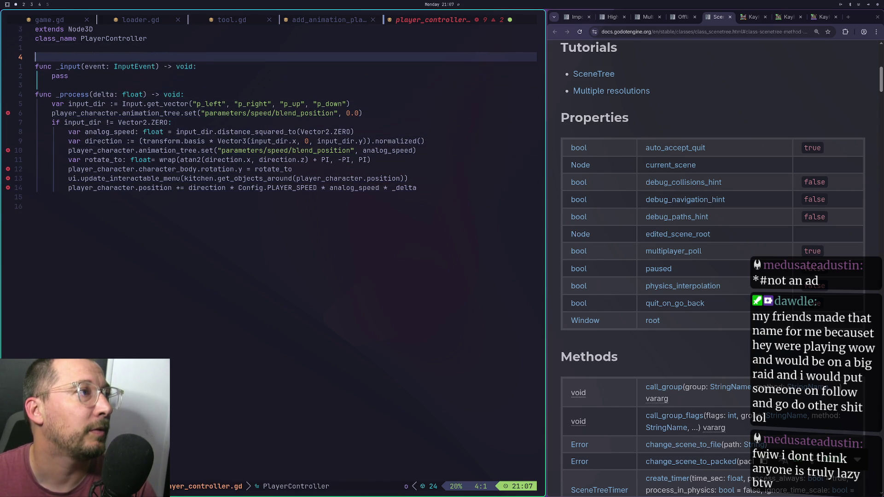
key("Escape")
key("o")
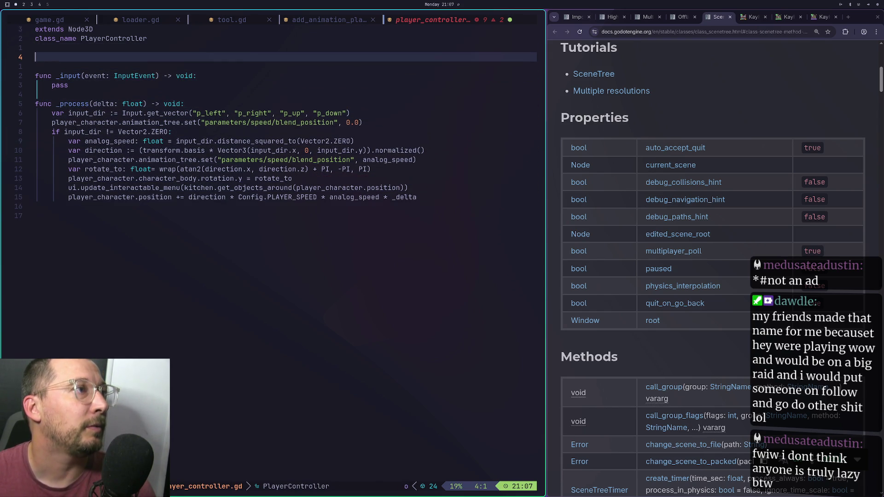
key("Escape")
type(":w")
key("Return")
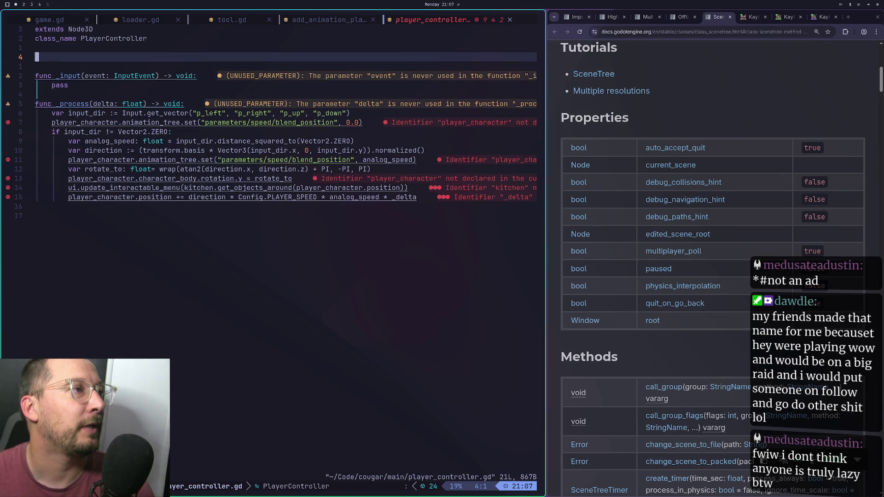
- Start typing 'var _animation_tree: AnimationTr' on the blank line
key("d")
key("Escape")
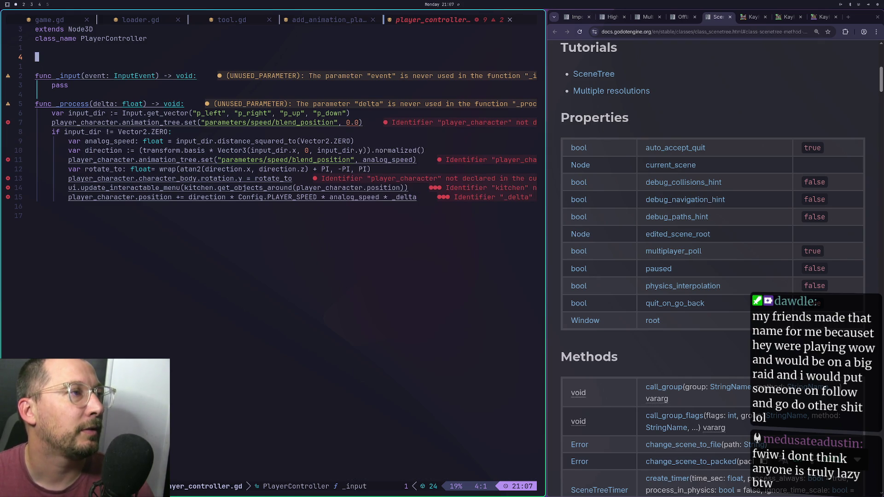
type("i")
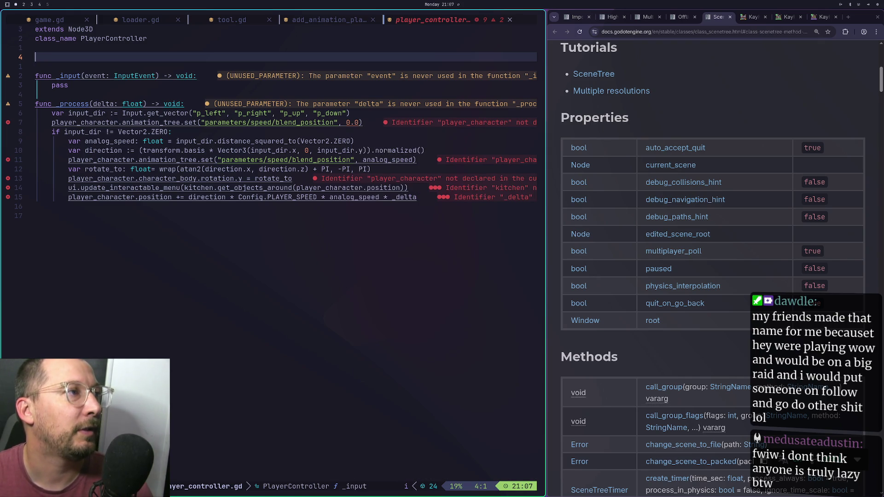
type("f")
key("BackSpace")
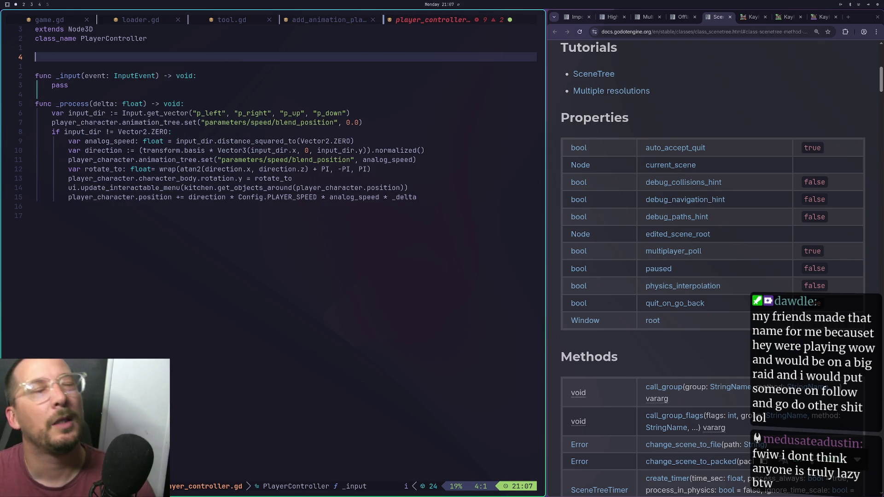
type("var ")
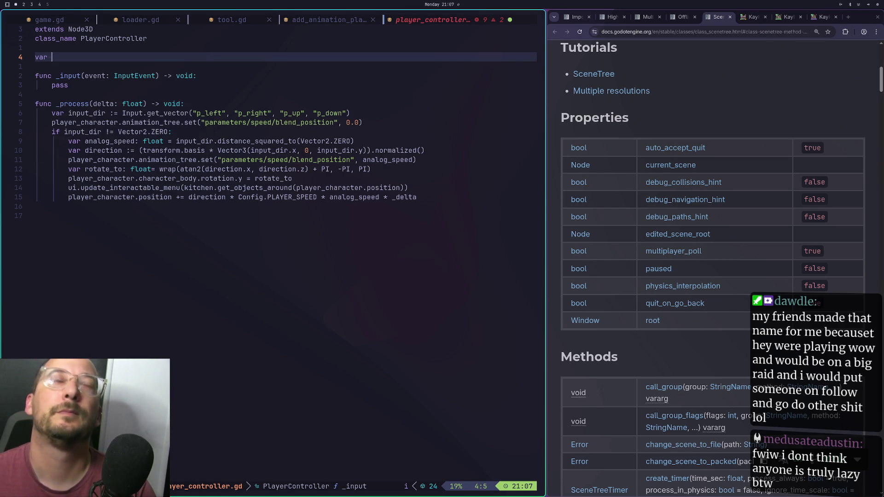
type("_animation_tree")
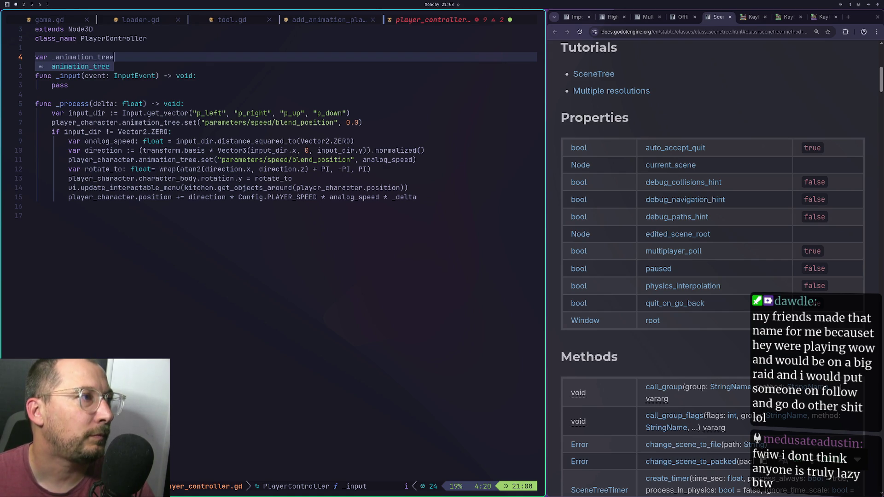
type(": Animation")
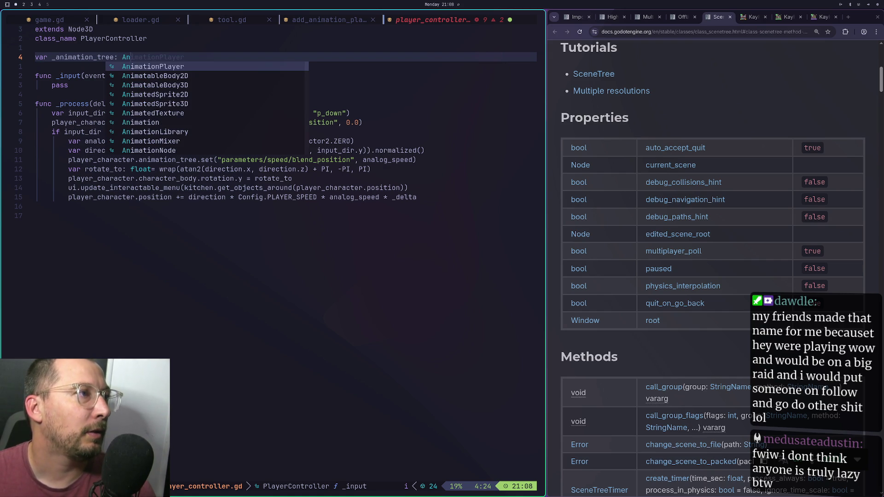
type("Tr")
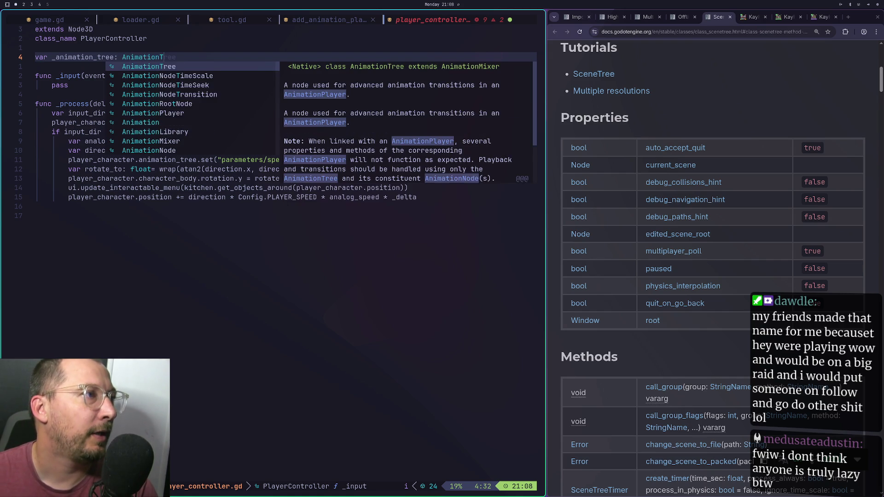
- Complete _animation_tree: AnimationTree and declare _animation_player: AnimationPlayer, then save
key("Return")
key("Return")
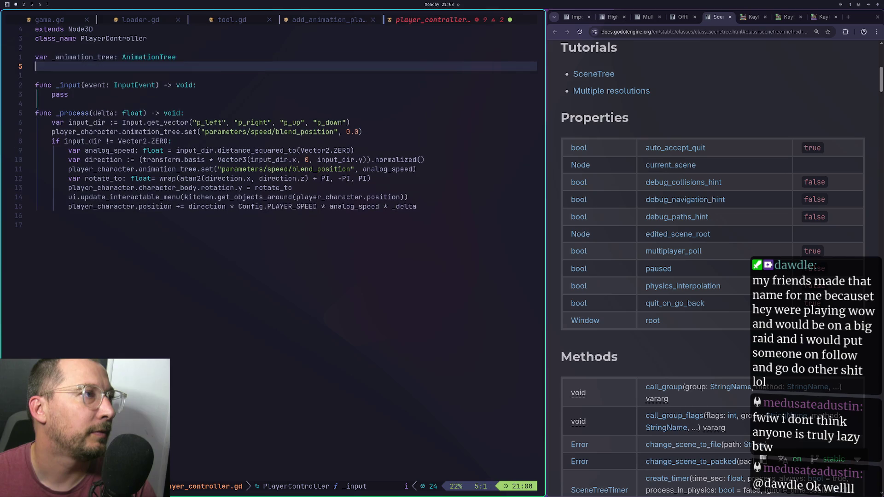
type("var _")
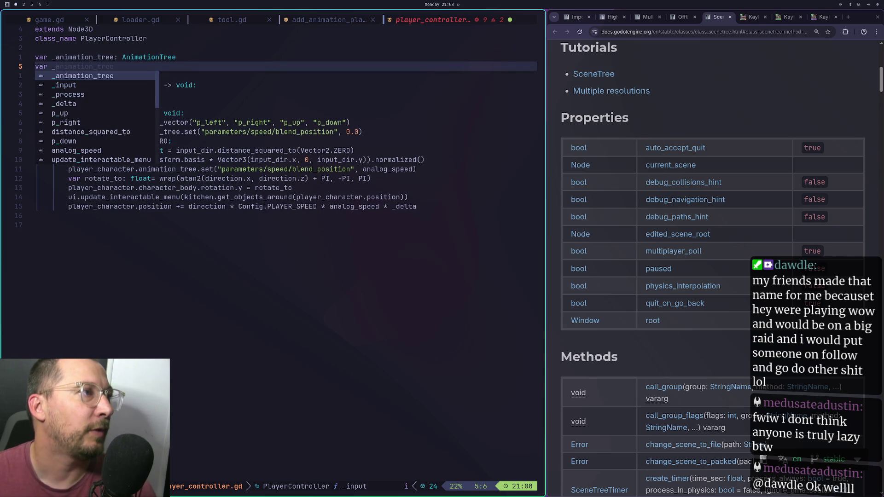
type("anima")
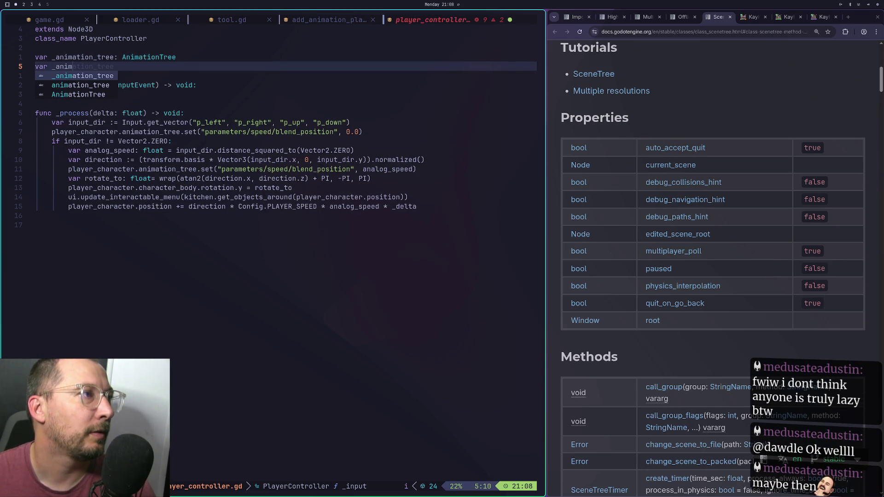
type("tion_player: Anim")
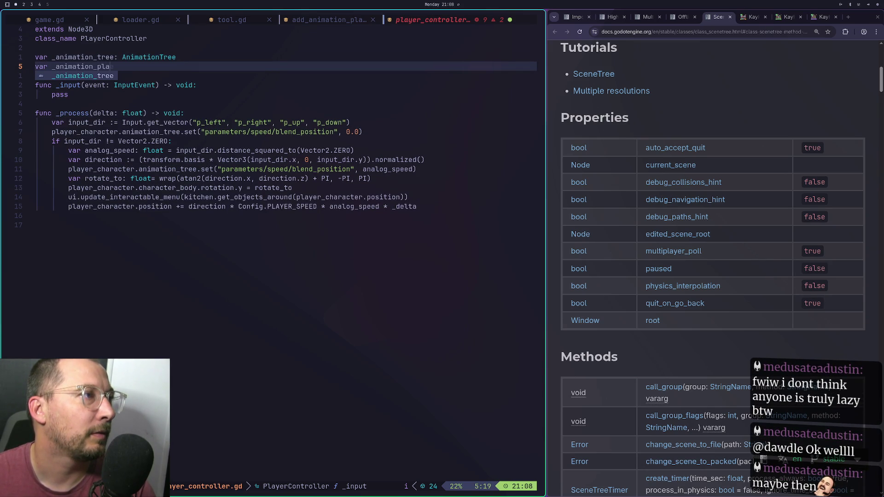
key("Down")
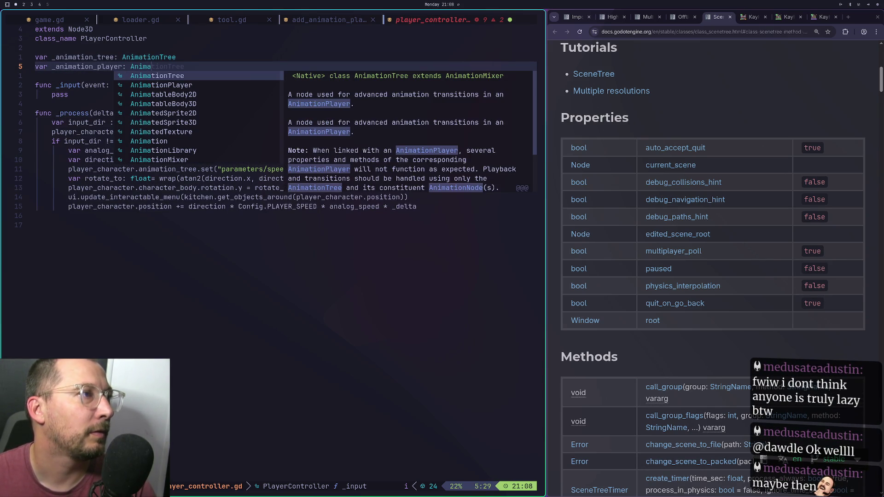
key("Return")
key("Escape")
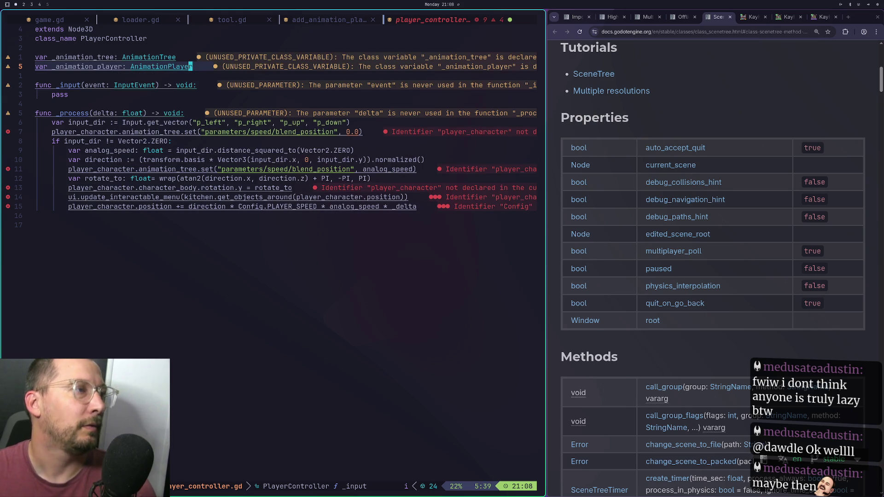
type(":w")
key("Return")
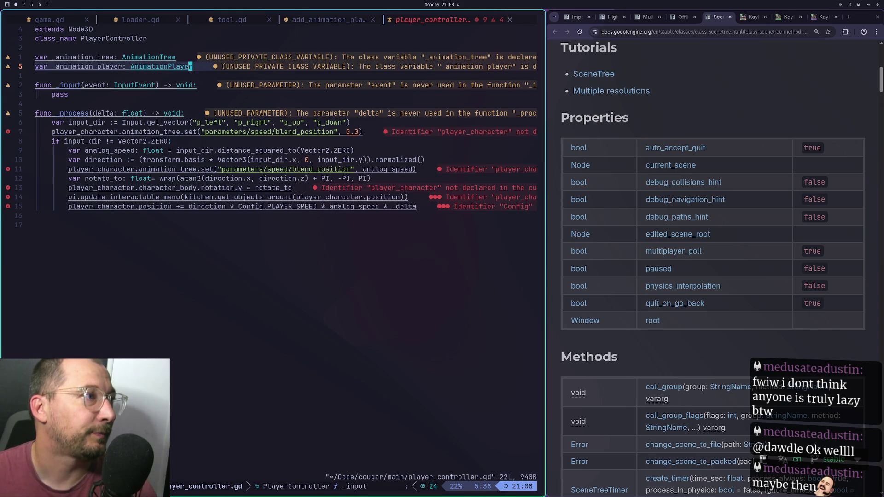
- Delete the unused _input function and save
key("j")
key("j")
key("d")
key("d")
key("d")
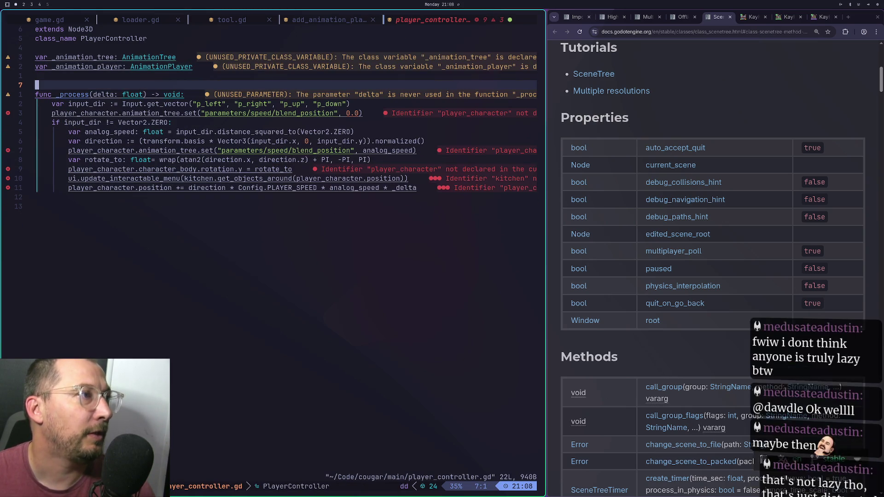
key("d")
key("d")
type(":w")
key("Return")
- Replace the player_character. prefixes with _ on the next two lines and save
key("j")
key("j")
type("lcf.")
type("_")
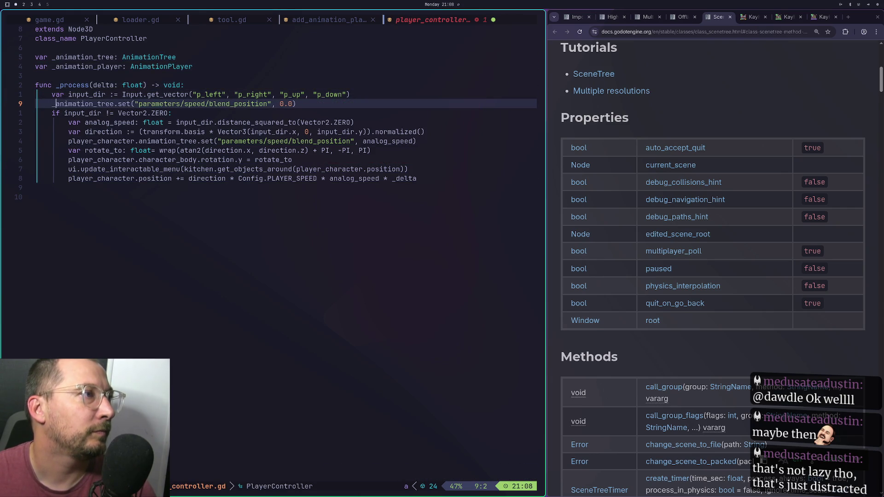
key("Escape")
type(":w")
key("Return")
key("j")
key("j")
key("l")
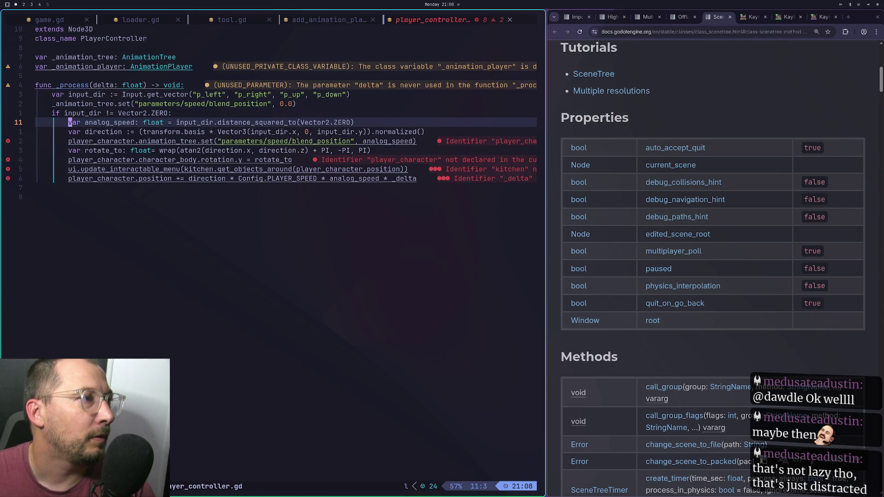
key("j")
key("j")
type("dws_")
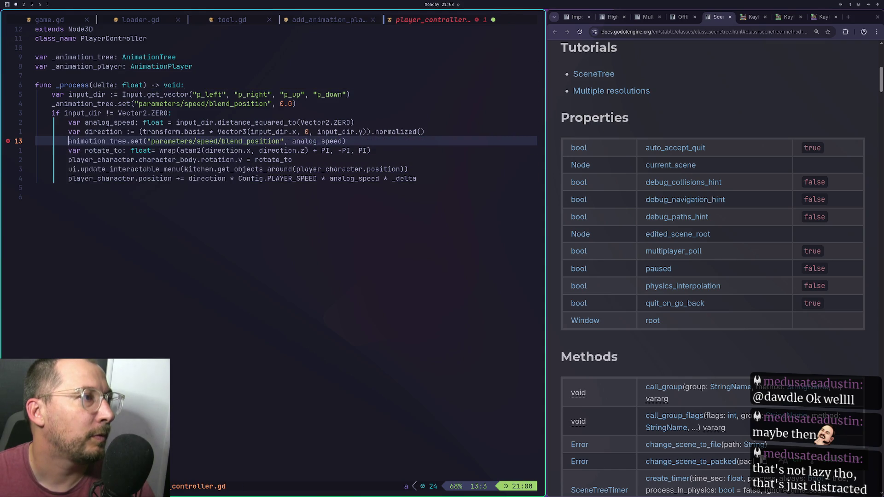
key("Escape")
type(":w")
key("Return")
- Delete the ui.update_interactable_menu line, strip player_character from the position line, and save
key("j")
key("j")
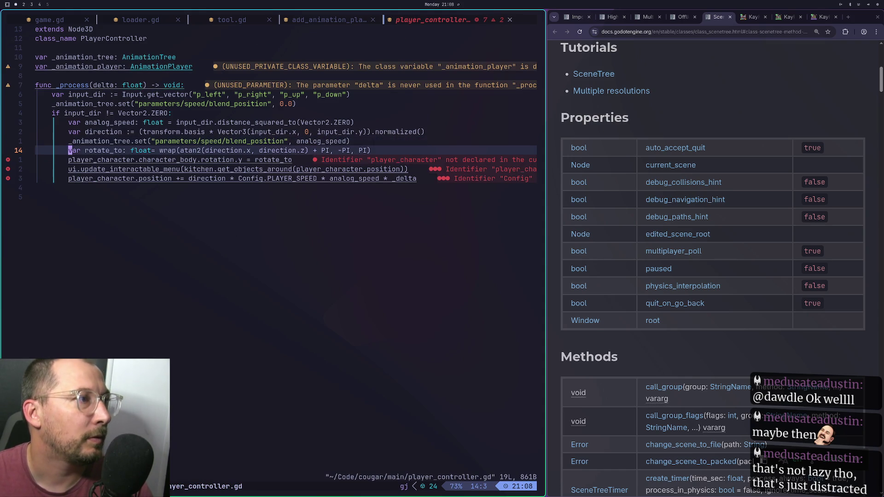
key("d")
key("w")
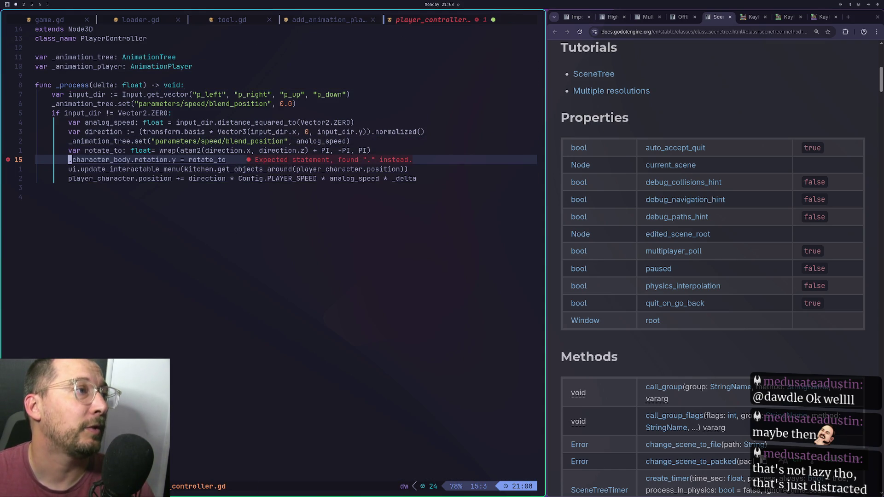
key("u")
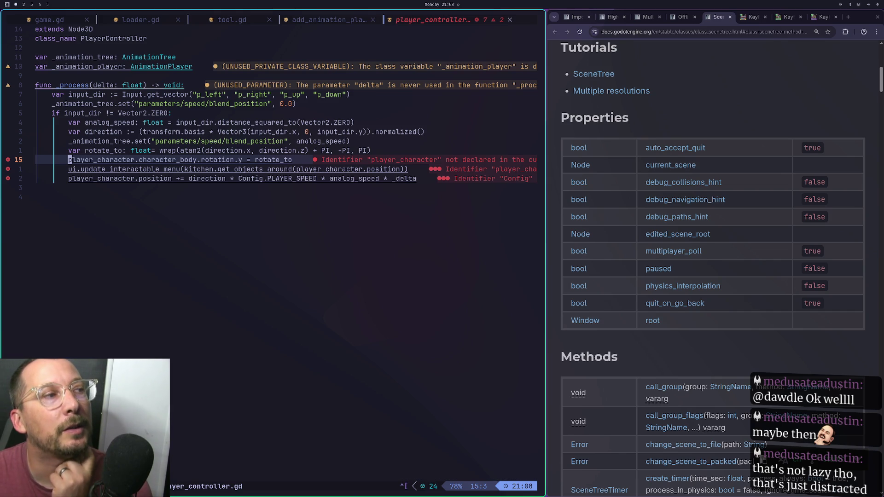
key("j")
key("d")
key("d")
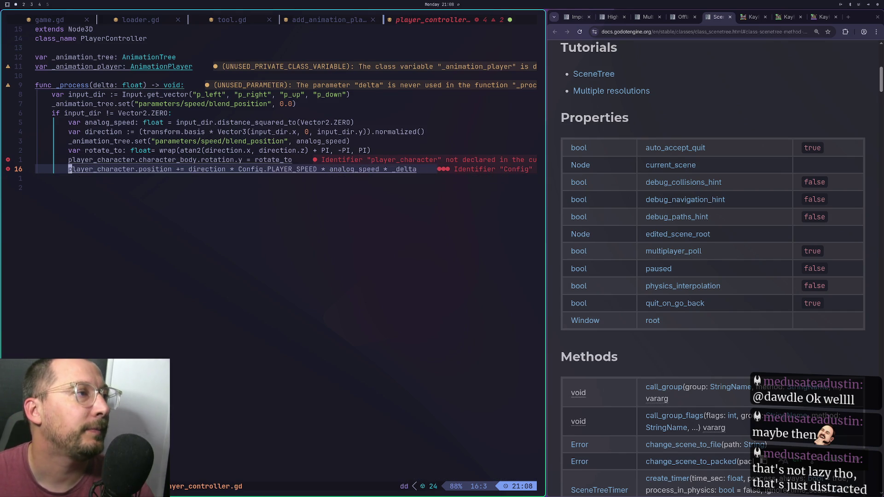
key("d")
key("w")
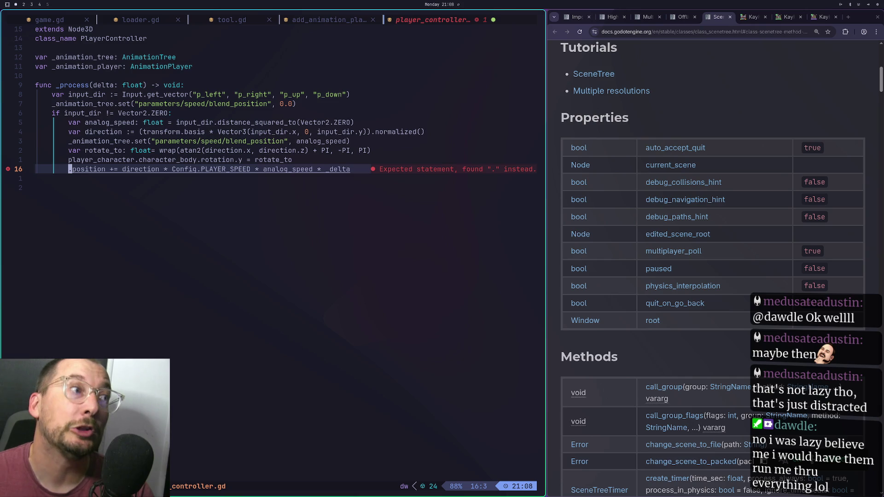
type("x:w")
key("Return")
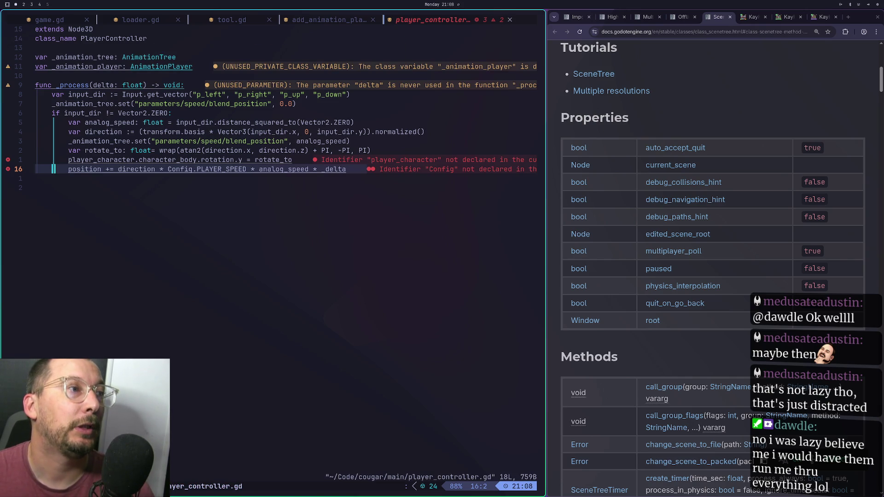
- Remove the player_character. prefix from the rotation line and save
key("k")
key("less")
key("less")
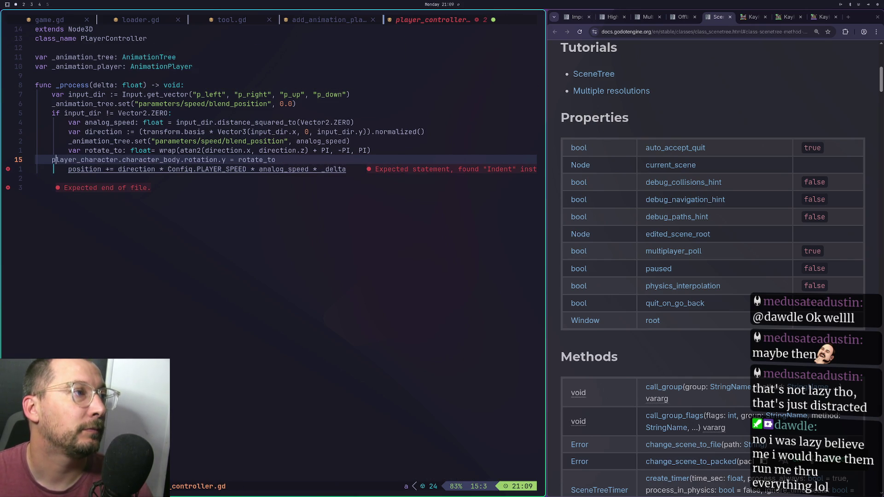
key("u")
key("l")
key("d")
key("Escape")
key("h")
key("d")
key("f")
key("period")
type(":w")
key("Return")
key("g")
key("j")
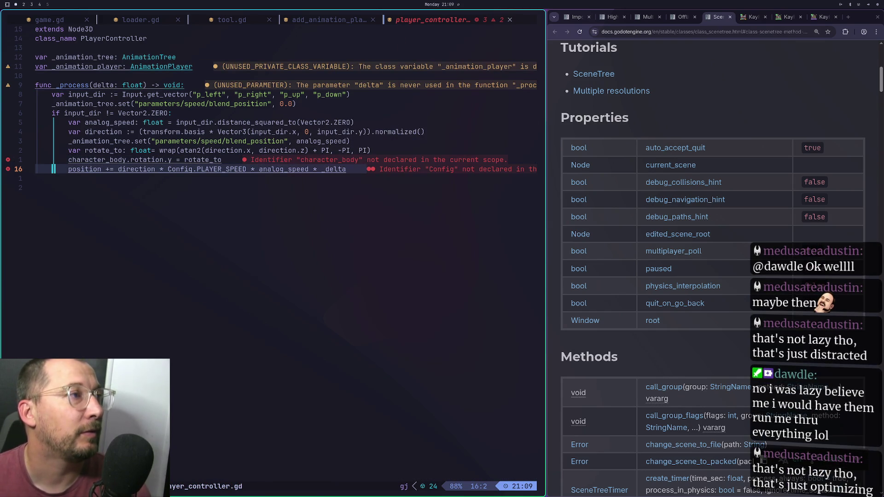
key("g")
key("k")
key("g")
key("k")
key("g")
key("k")
key("g")
key("k")
key("g")
key("k")
key("g")
key("k")
key("g")
key("k")
key("g")
key("k")
key("g")
key("k")
key("g")
key("k")
key("g")
key("k")
key("g")
key("k")
key("g")
key("k")
key("g")
key("k")
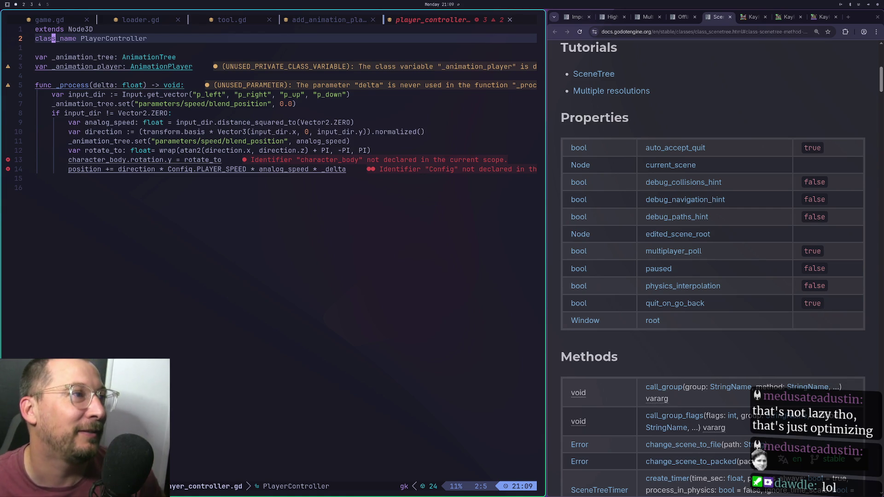
- Check the rotation calculation around line 14, then switch to Godot on workspace 2
left_click(215, 152)
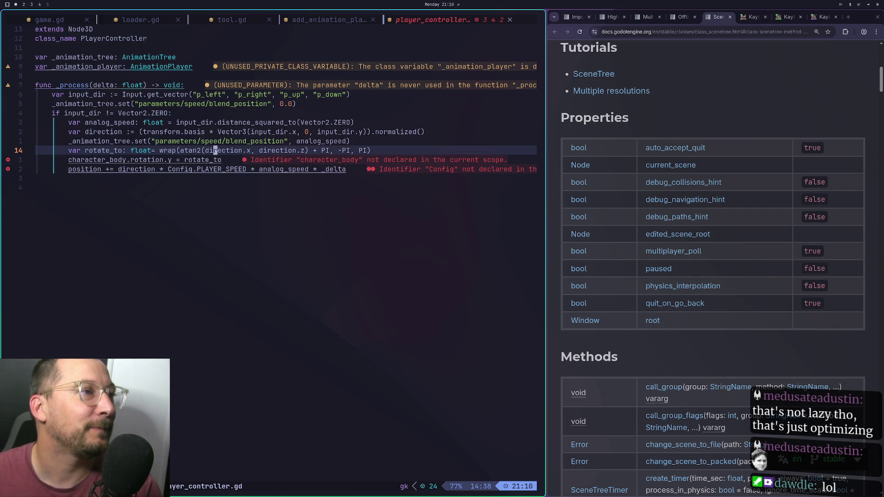
key("j")
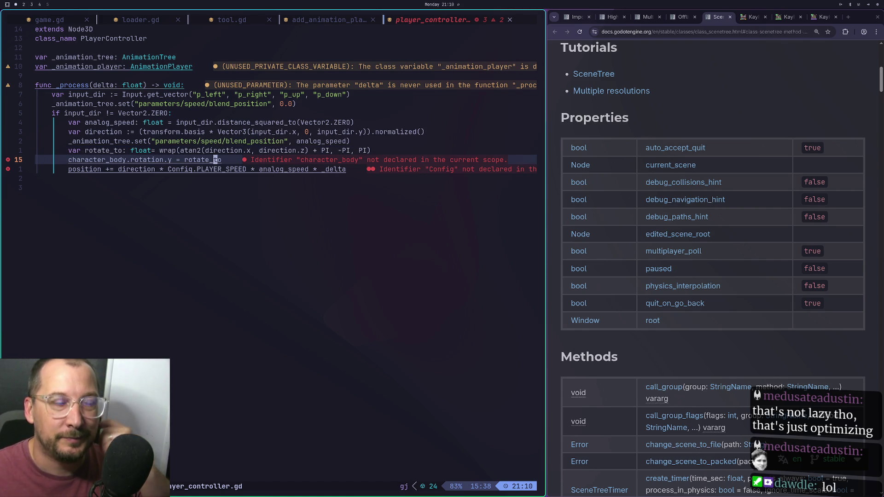
key("super+2")
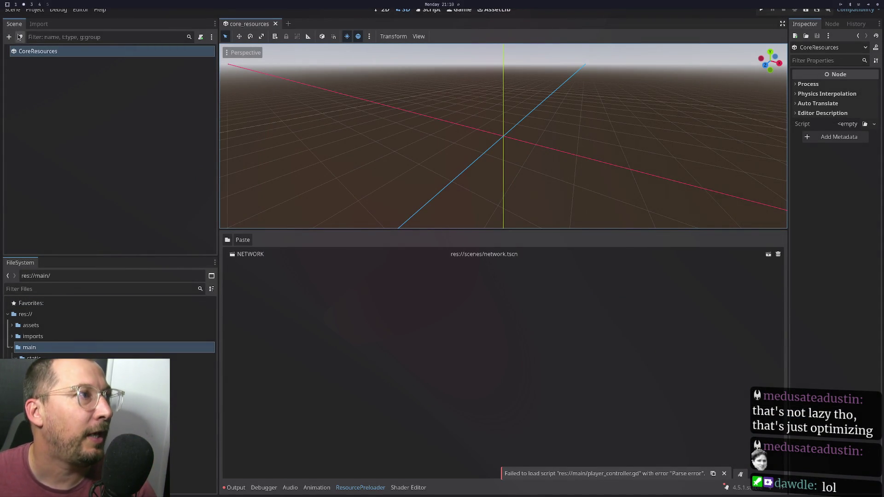
- Create a new 3D Scene and drag Barbarian.glb from assets into it
left_click(12, 15)
left_click(28, 19)
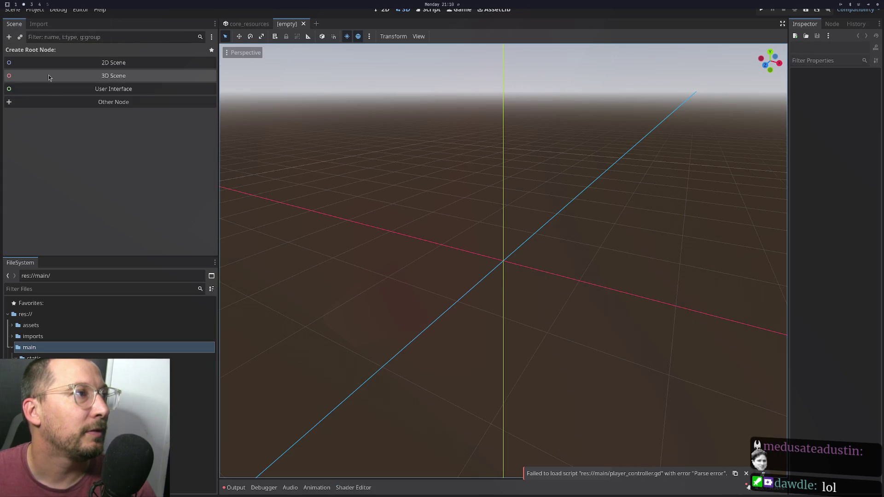
left_click(49, 74)
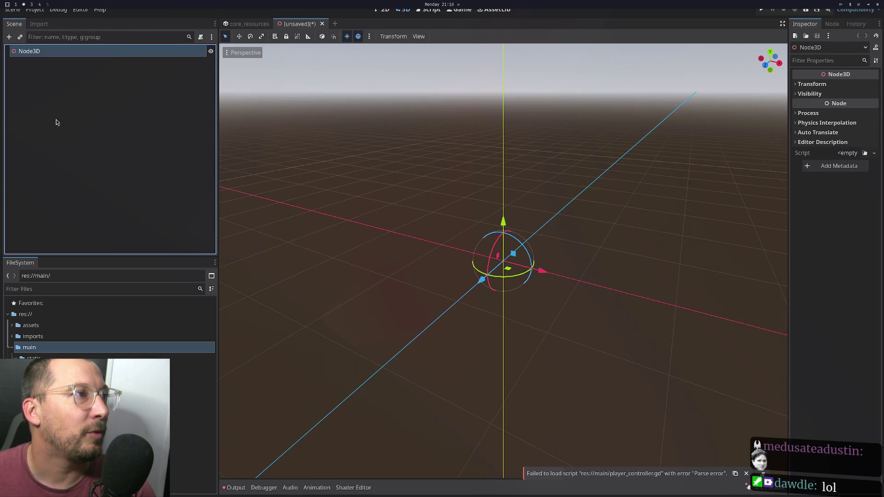
left_click(12, 325)
mouse_move(69, 391)
left_mouse_down()
mouse_move(573, 276)
mouse_move(505, 267)
left_mouse_up()
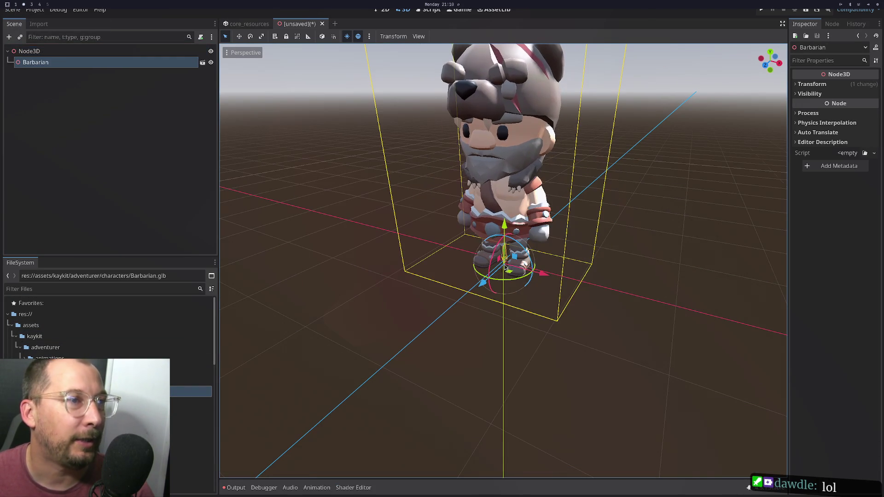
- Open Barbarian.glb as a New Inherited scene, expand Rig_Medium, and return to Neovim
left_click(203, 62)
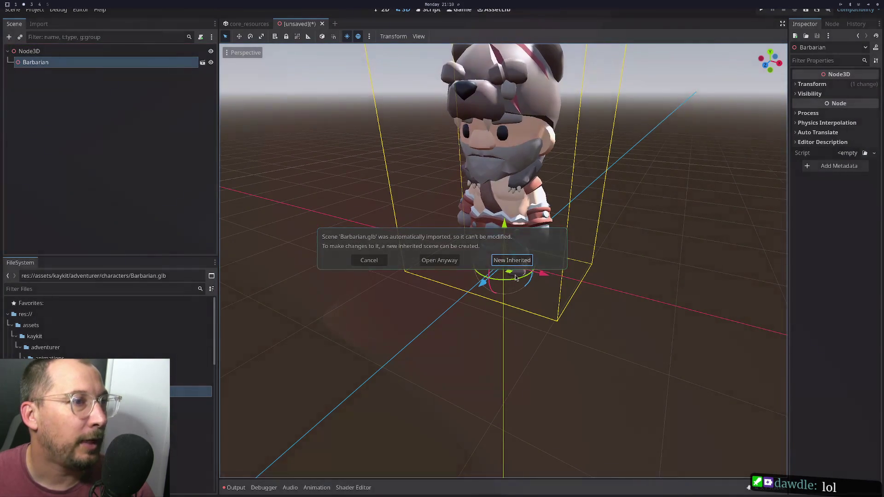
left_click(511, 260)
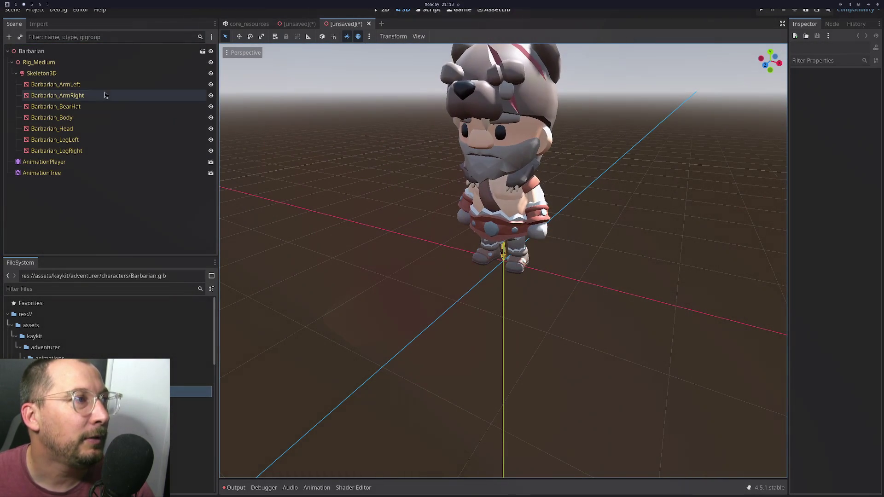
left_click(13, 63)
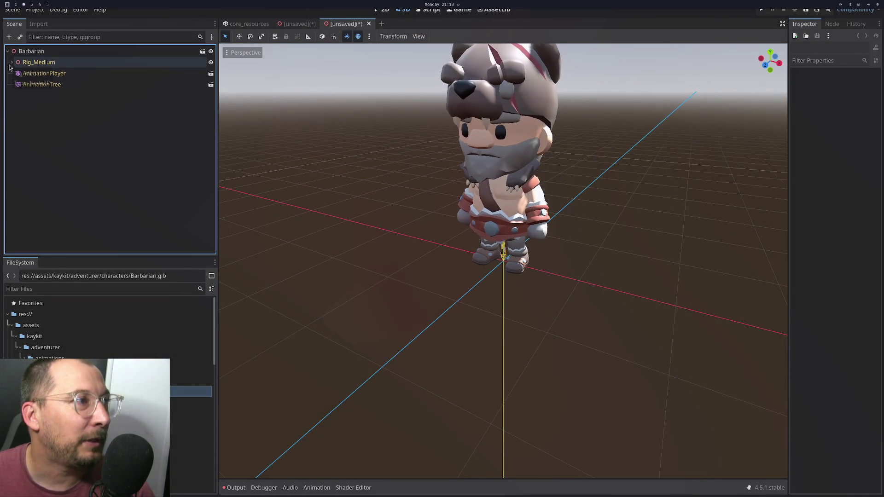
left_click(11, 63)
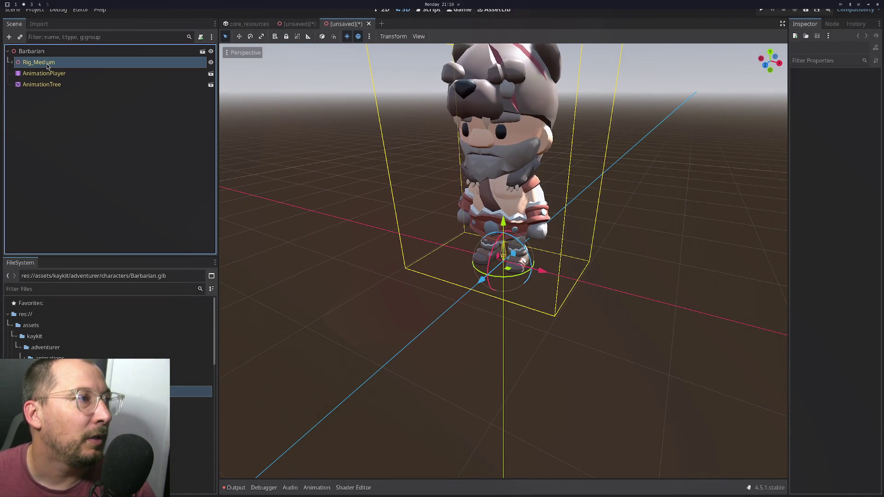
left_click(10, 63)
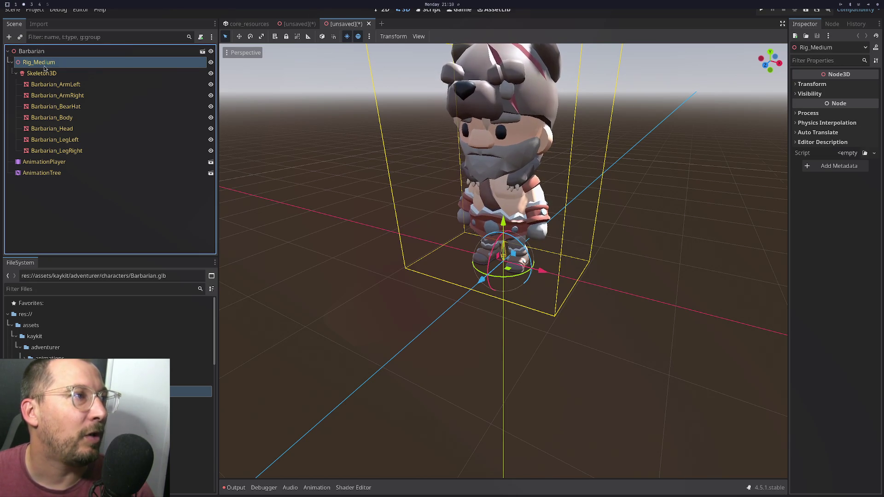
key("super+1")
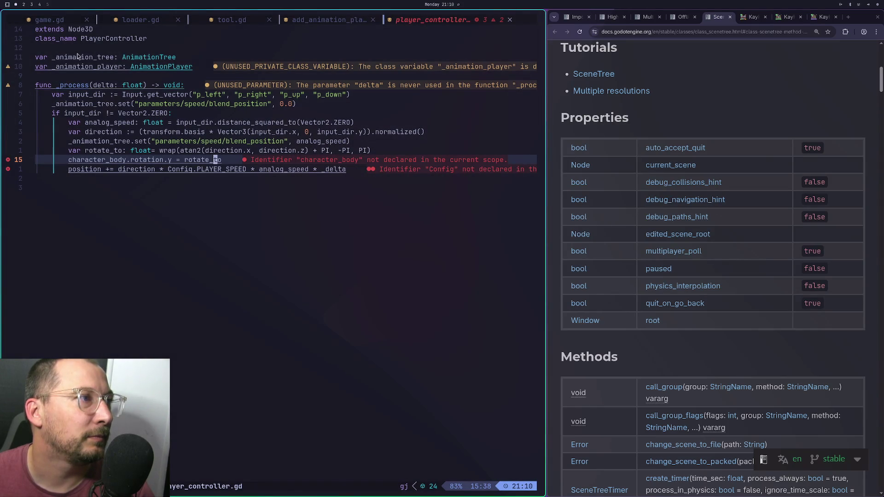
- Review the _animation_tree and _animation_player declarations on lines 4–5, then go back to Godot
left_click(207, 58)
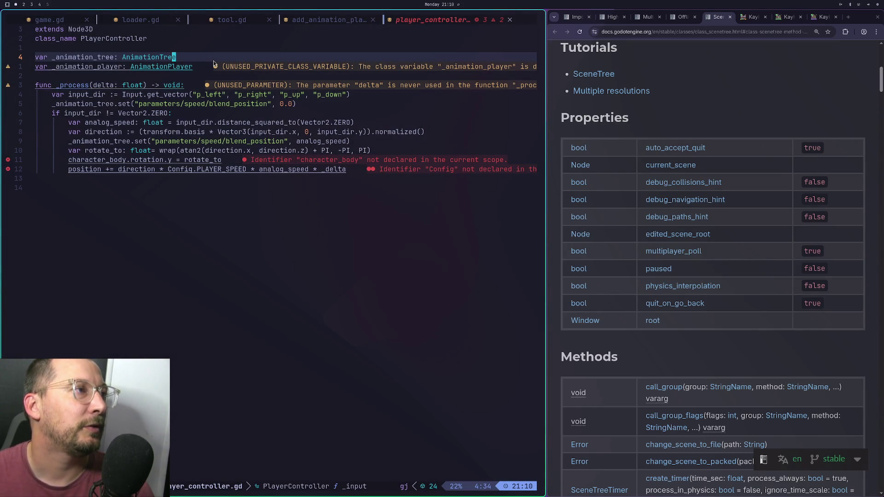
key("j")
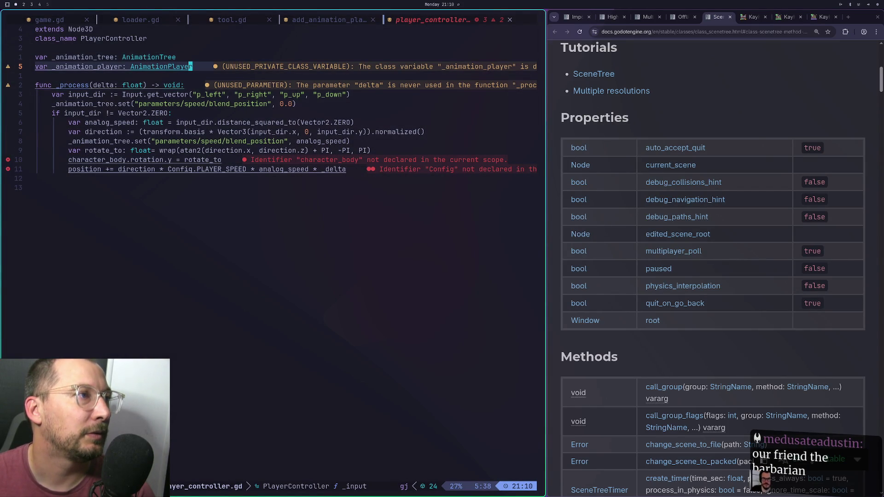
key("super+2")
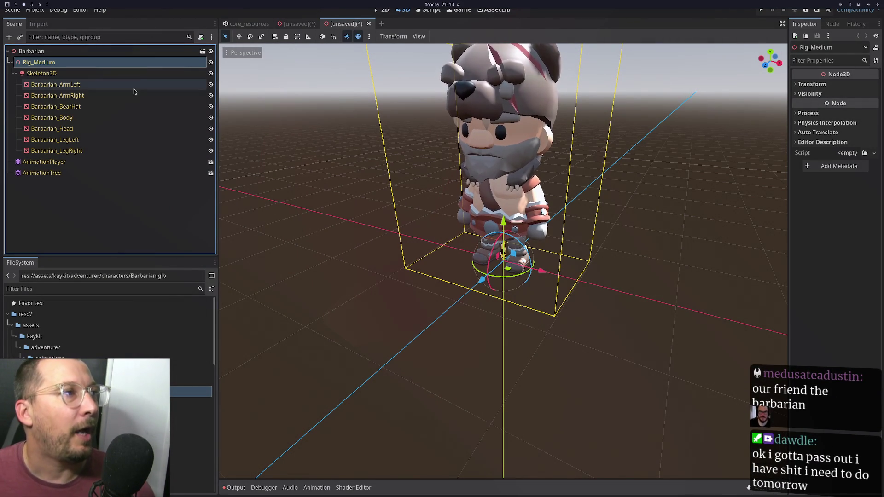
- Load res://main/player_controller.gd as the Barbarian root node's script through Attach Script
left_click(115, 51)
right_click(117, 53)
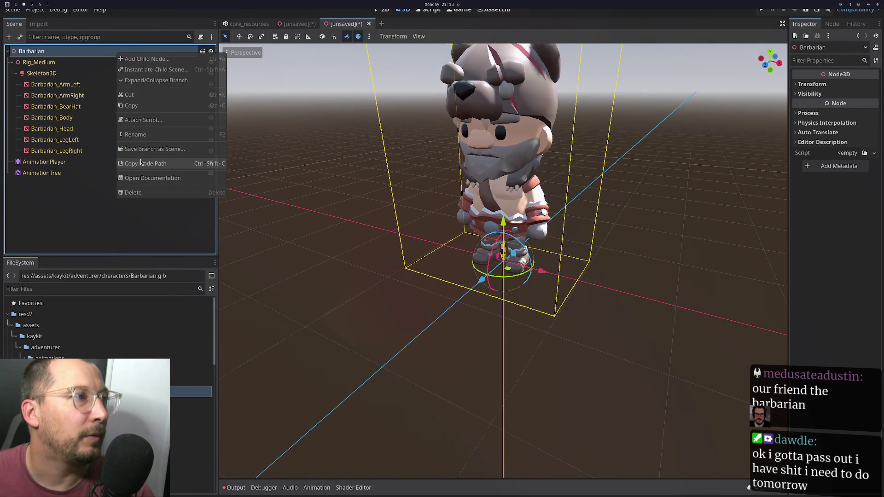
left_click(140, 120)
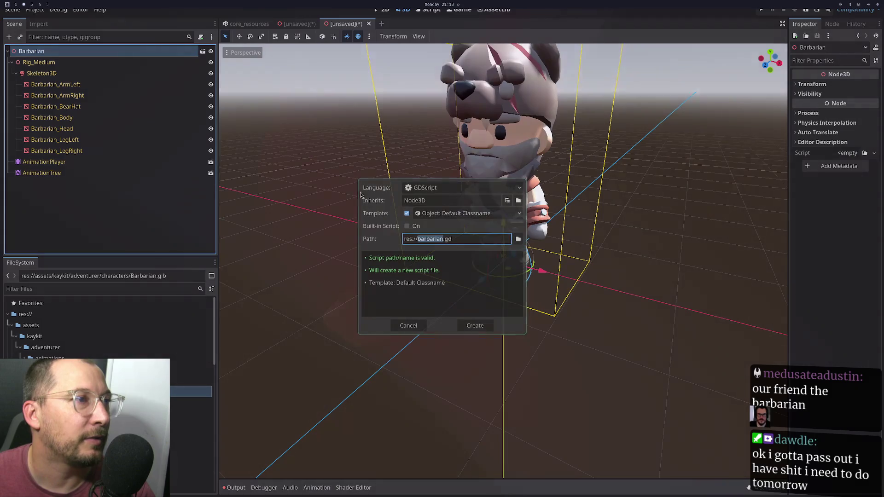
left_click(518, 239)
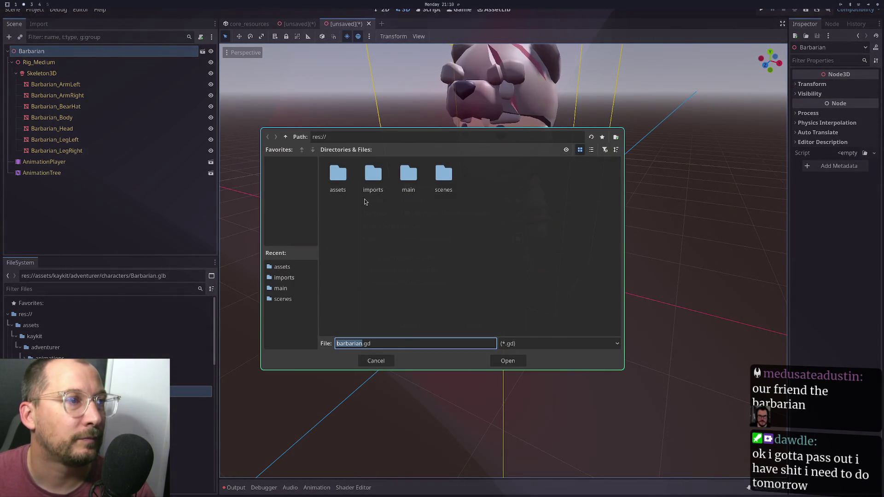
double_click(451, 177)
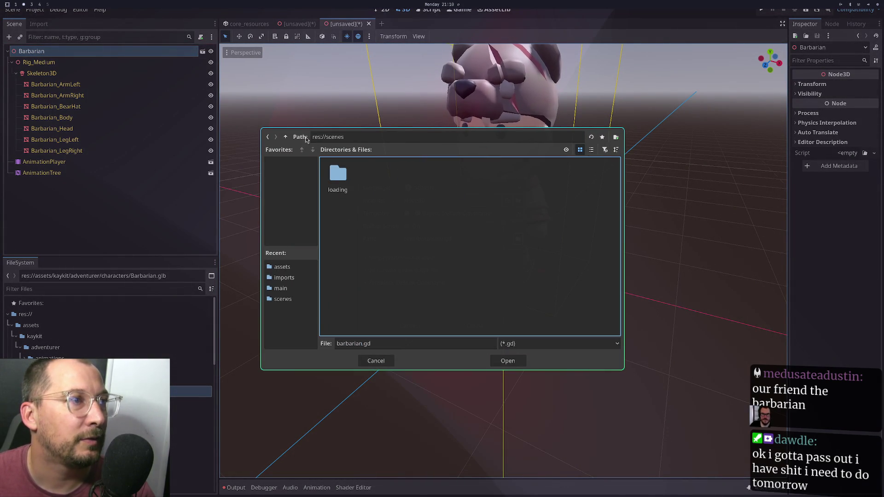
left_click(285, 137)
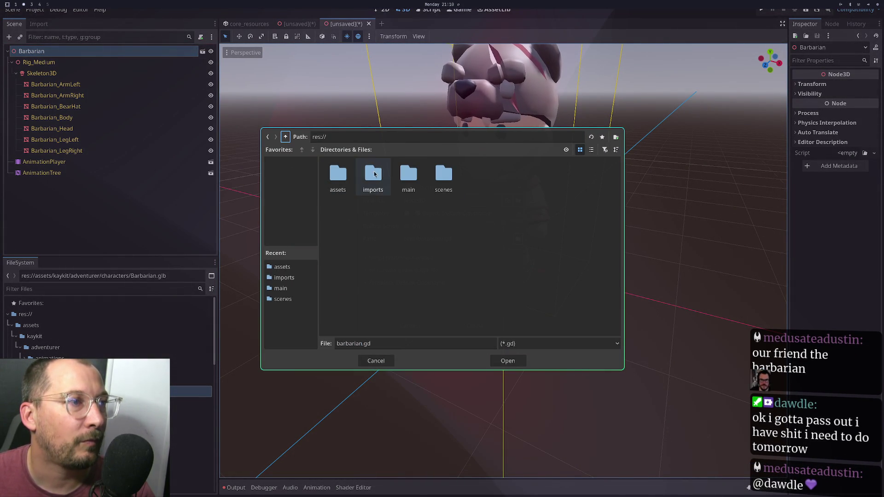
double_click(407, 175)
left_click(444, 175)
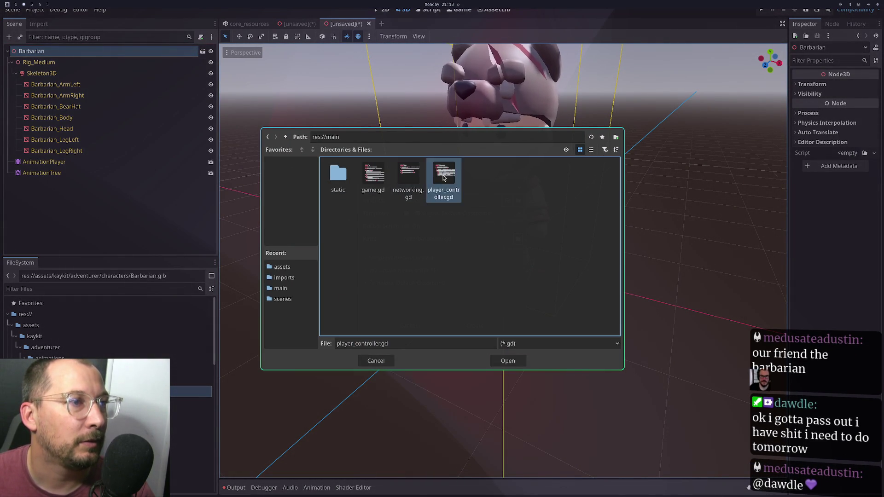
double_click(444, 175)
left_click(467, 326)
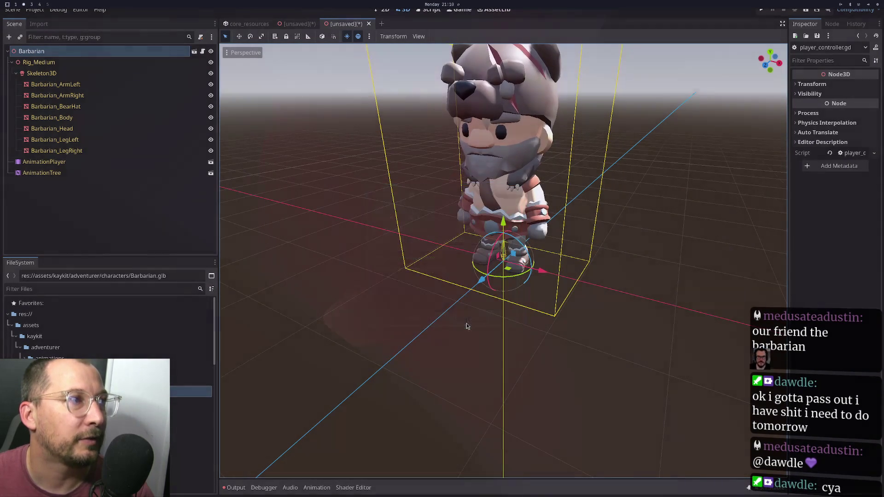
key("super+1")
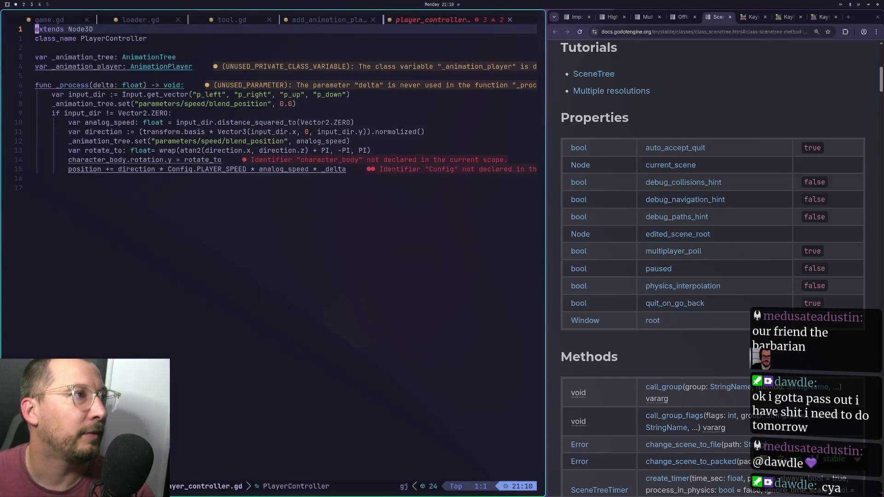
left_click(51, 59)
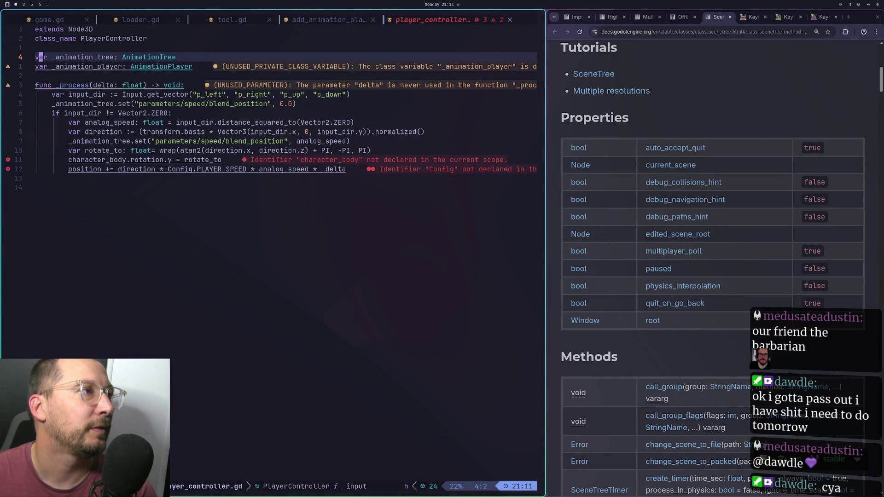
type("hi@export")
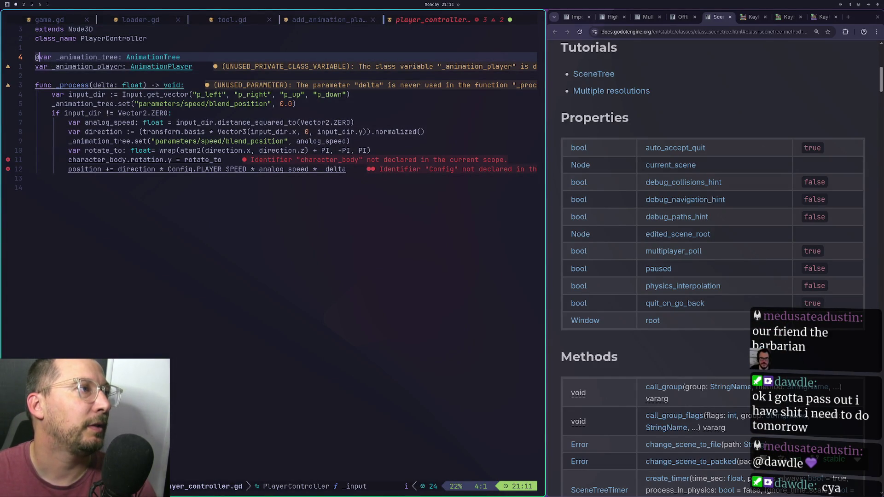
key("Escape")
type("jb")
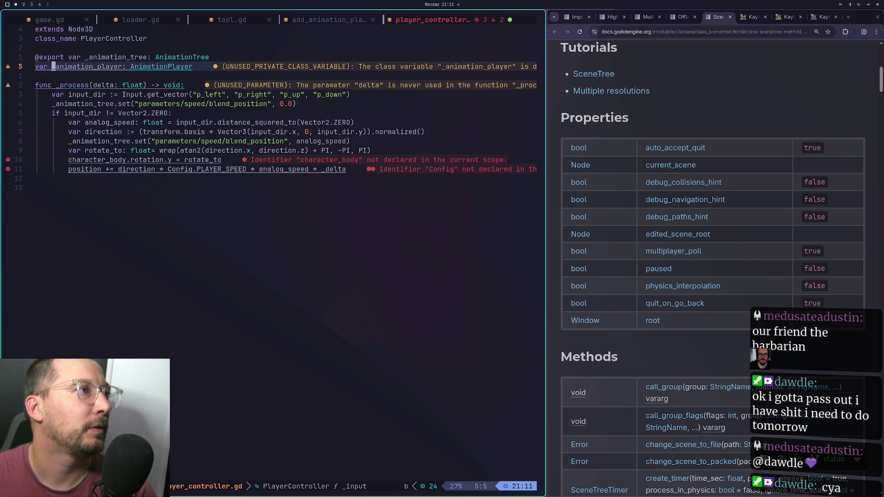
type("i@expo")
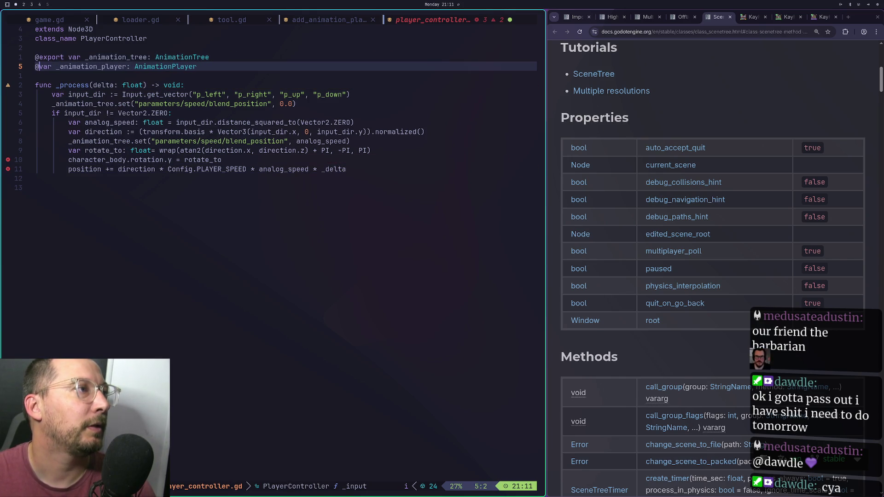
type("rt")
key("Escape")
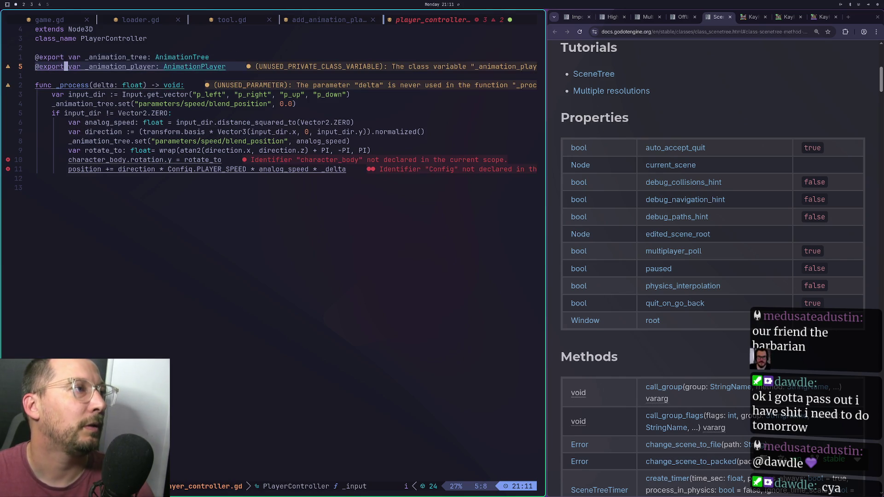
- Inspect the Barbarian node's script in Godot, then revisit the _animation_tree line in Neovim
key("super+2")
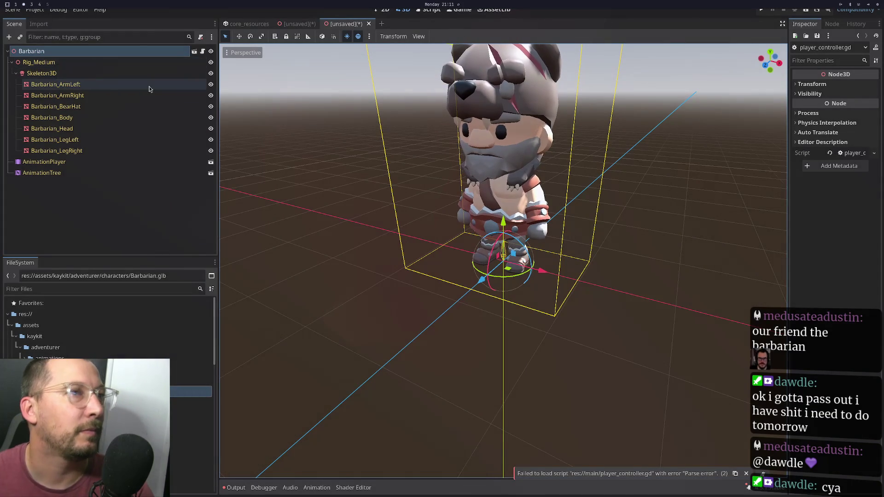
left_click(136, 54)
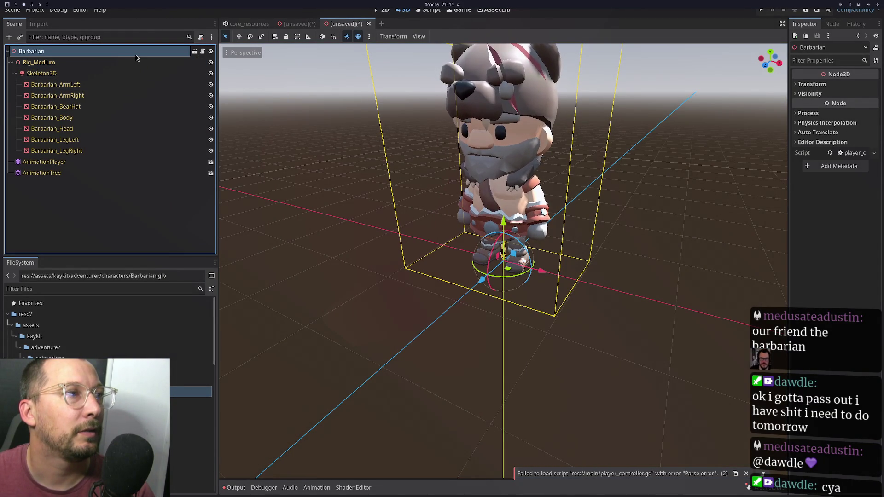
key("super+3")
key("super+1")
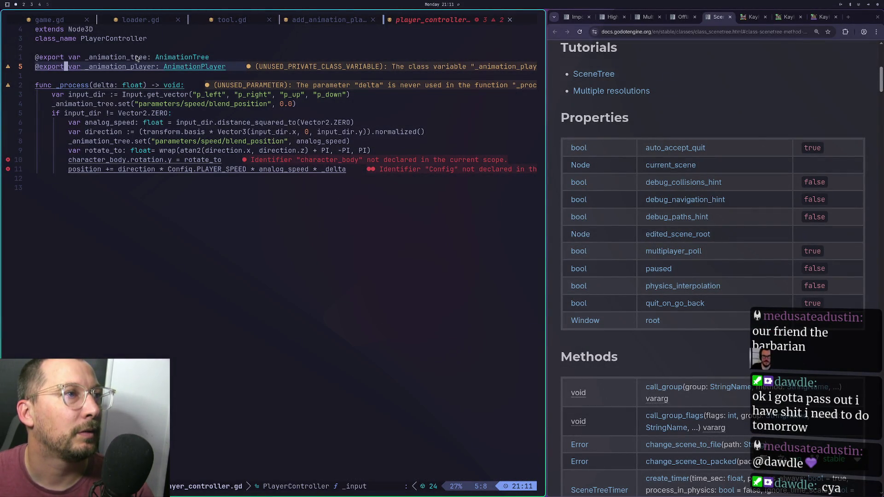
left_click(203, 61)
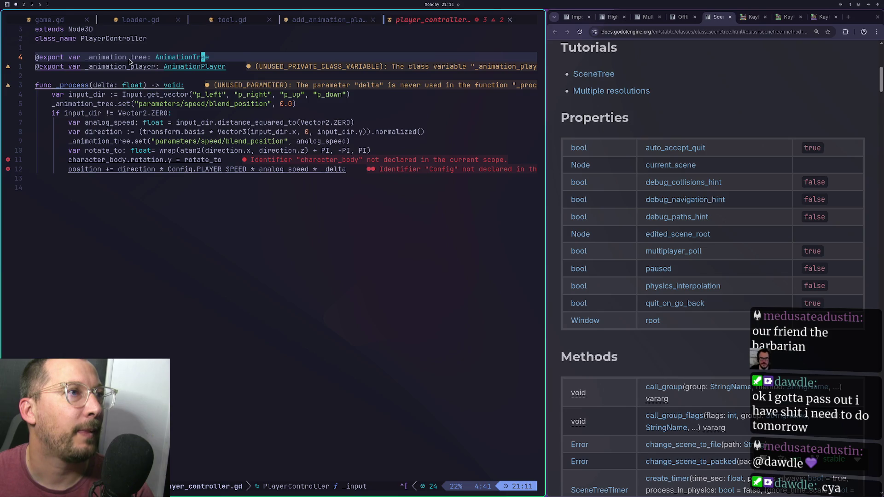
key("super+2")
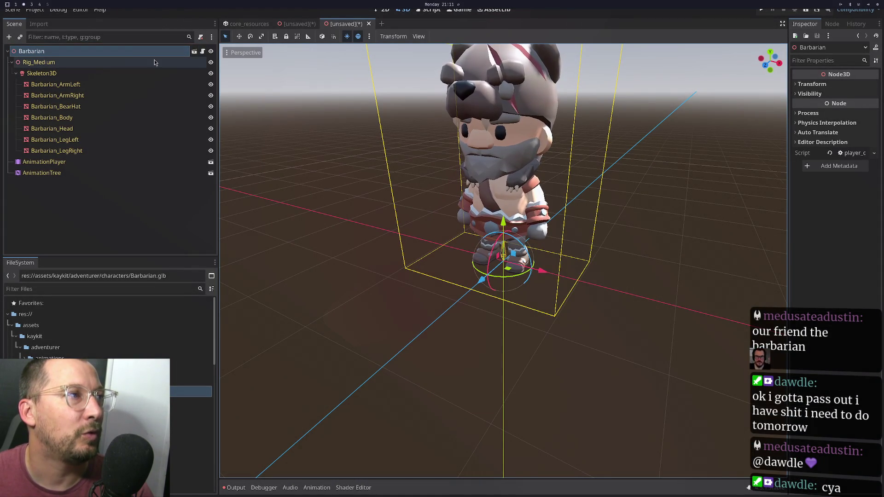
- Close the extra scene tab without saving and cancel opening the imported Barbarian scene
left_click(369, 23)
left_click(393, 265)
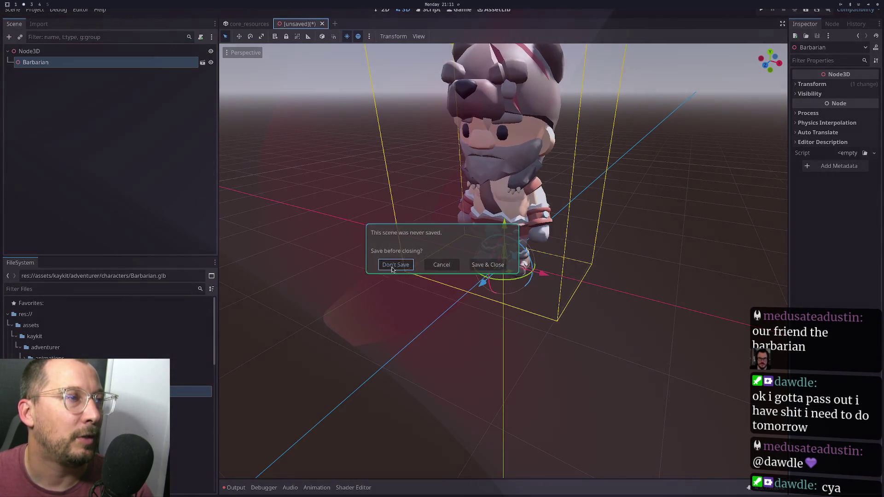
right_click(191, 60)
key("Escape")
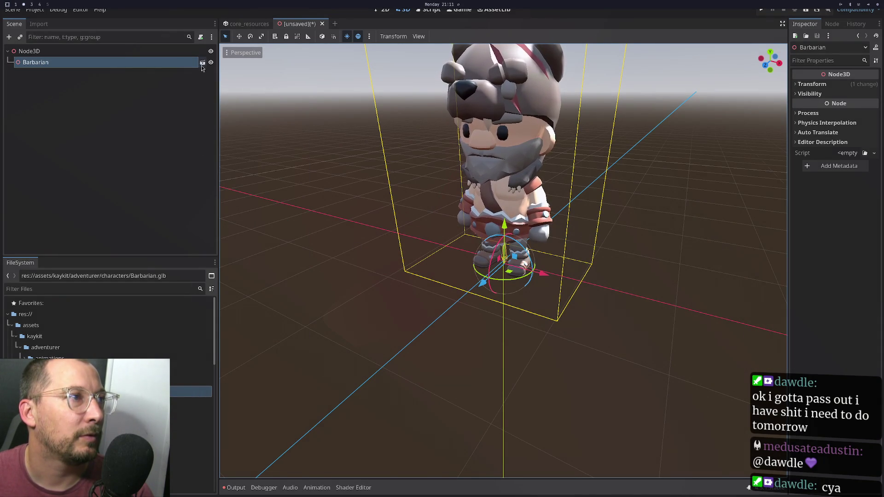
left_click(202, 63)
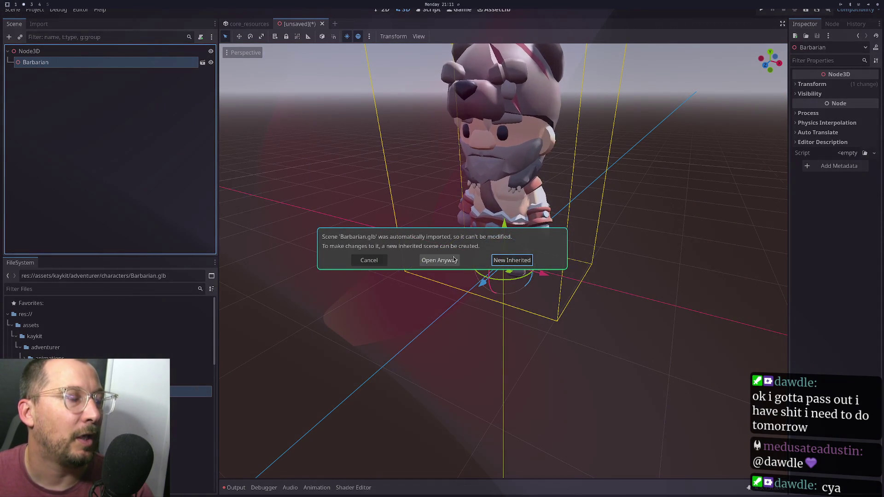
left_click(368, 260)
key("super+1")
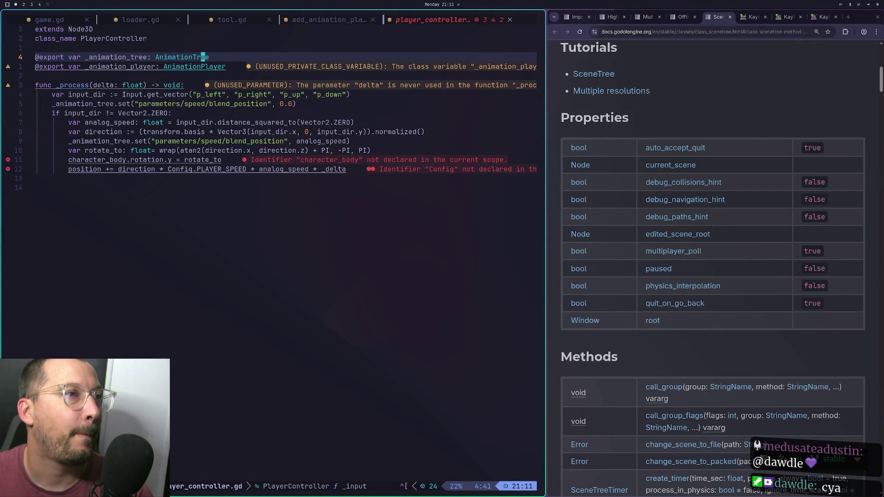
key("h")
key("h")
key("h")
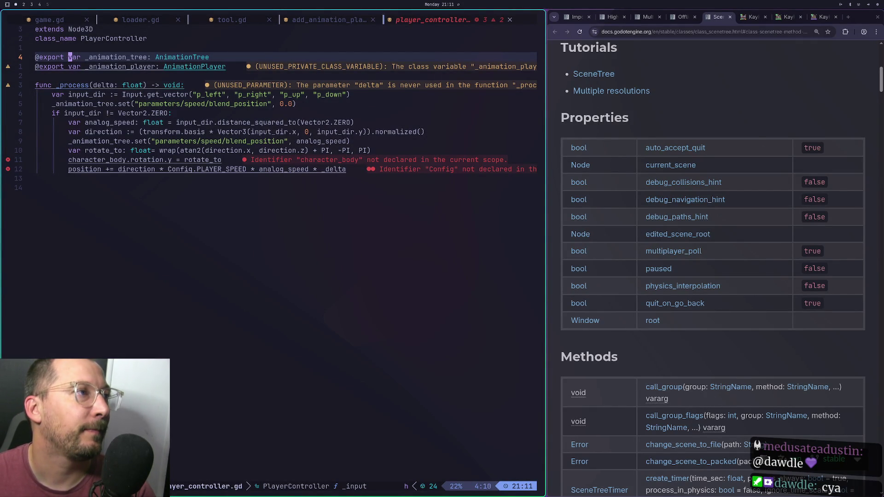
key("X")
key("X")
key("X")
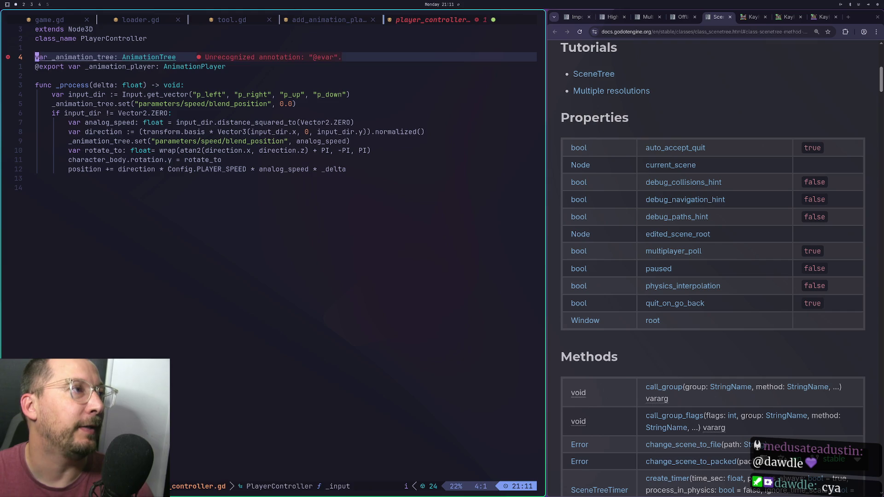
key("j")
key("l")
key("l")
key("l")
type("ctv")
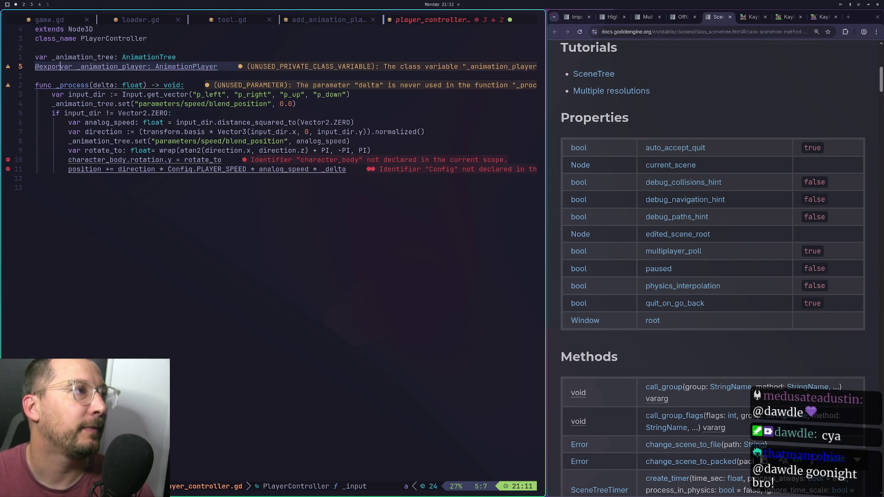
type("port")
key("Escape")
type(":w")
key("Return")
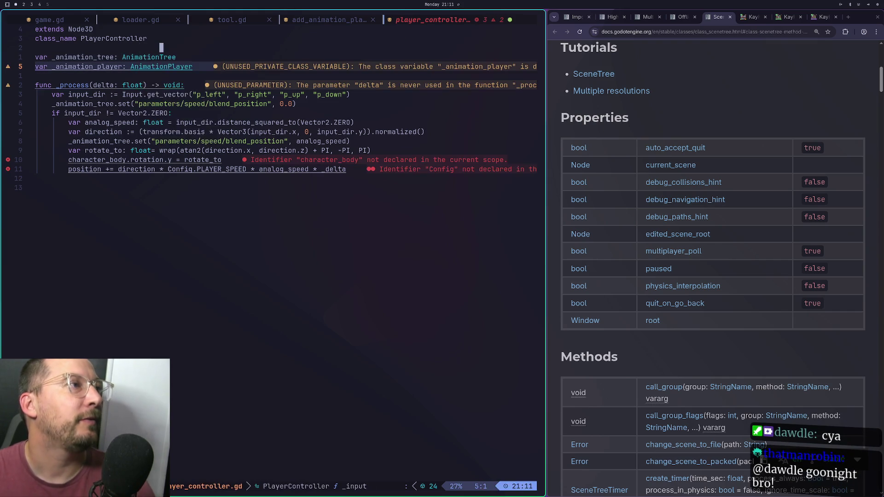
key("super+2")
left_click(192, 414)
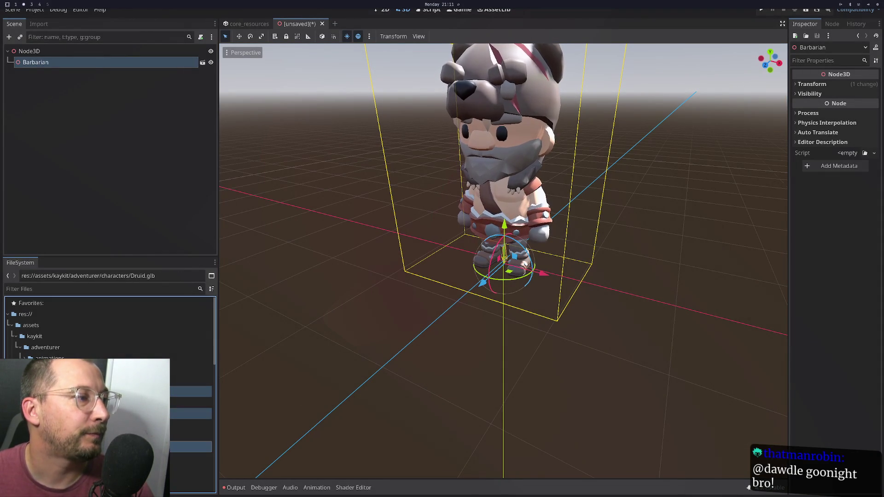
- Select the character .glb files, including Druid, Mage, Ranger, Rogue and Rogue_Hooded
scroll(191, 414, "down", 1)
left_click(191, 422)
scroll(191, 414, "down", 3)
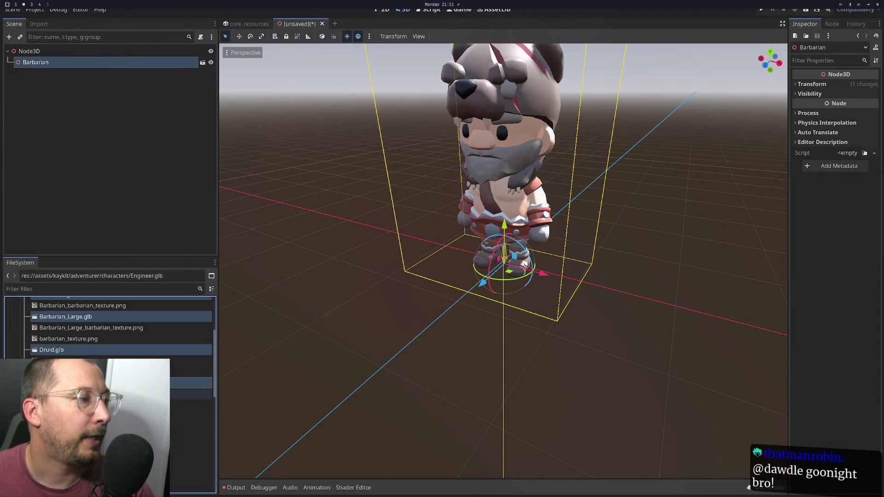
left_click(191, 416, "ctrl")
left_click(191, 460, "ctrl")
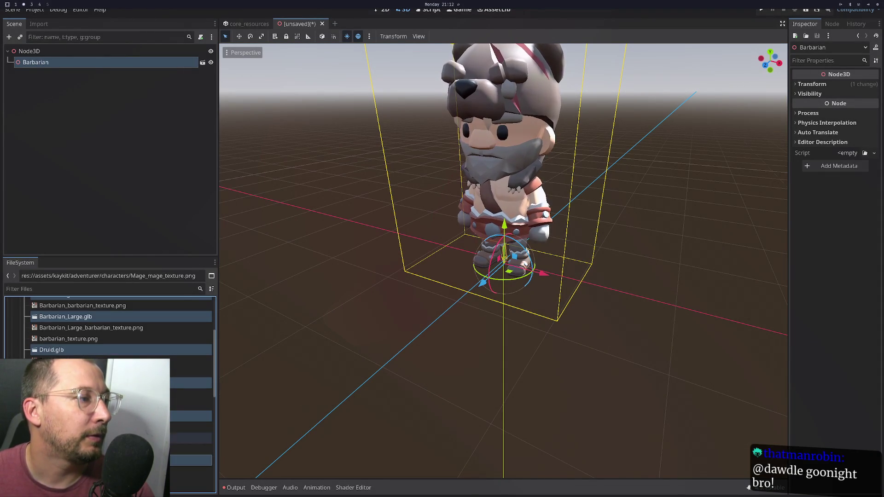
left_click(191, 449)
scroll(192, 394, "down", 4)
scroll(191, 392, "down", 1)
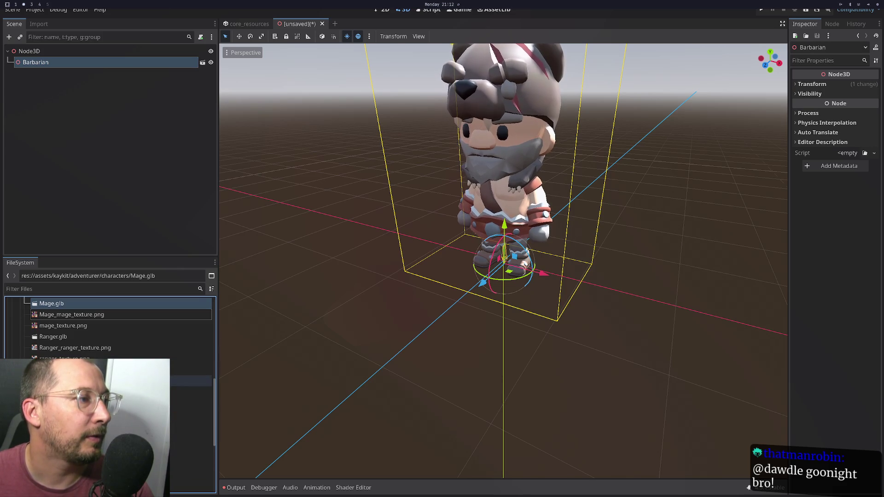
left_click(191, 337, "ctrl")
left_click(191, 370, "ctrl")
left_click(192, 381, "ctrl")
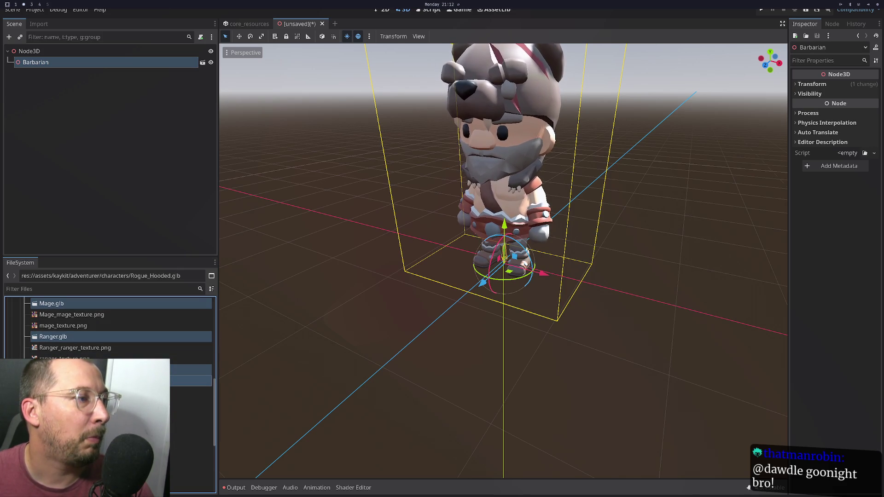
- Set Root Type to PlayerController in the Import settings and reimport the nine files
left_click(39, 24)
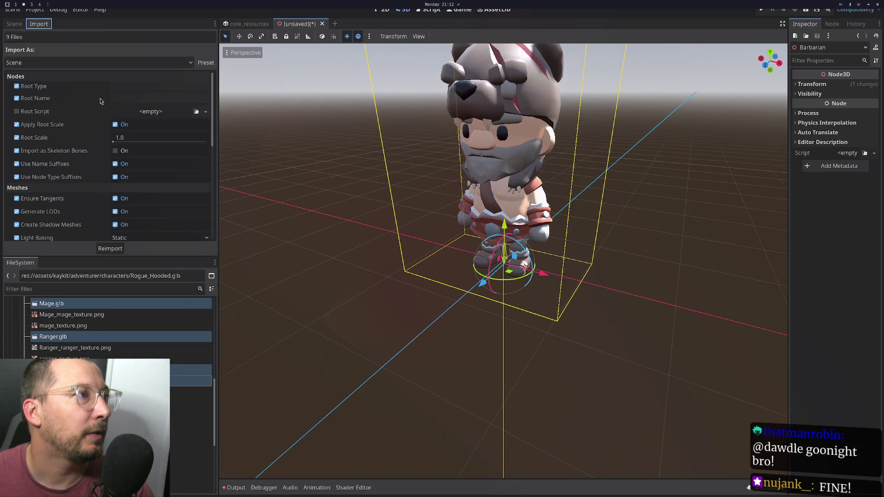
left_click(128, 86)
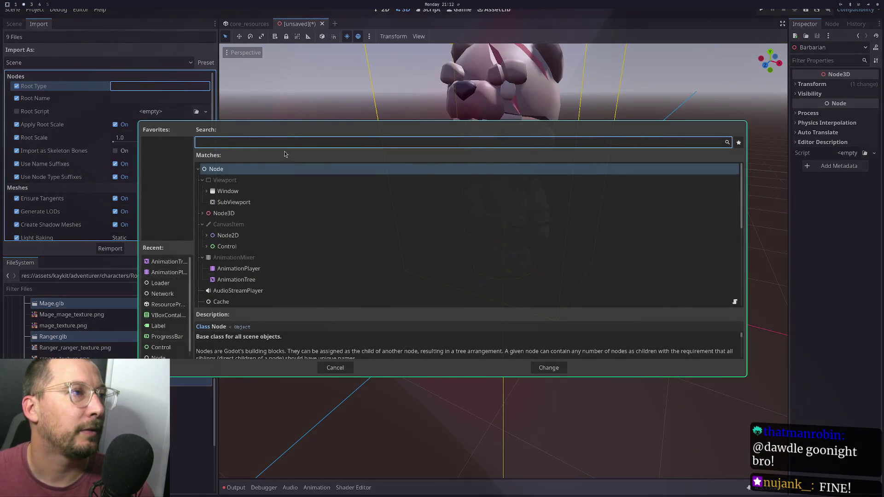
type("Player")
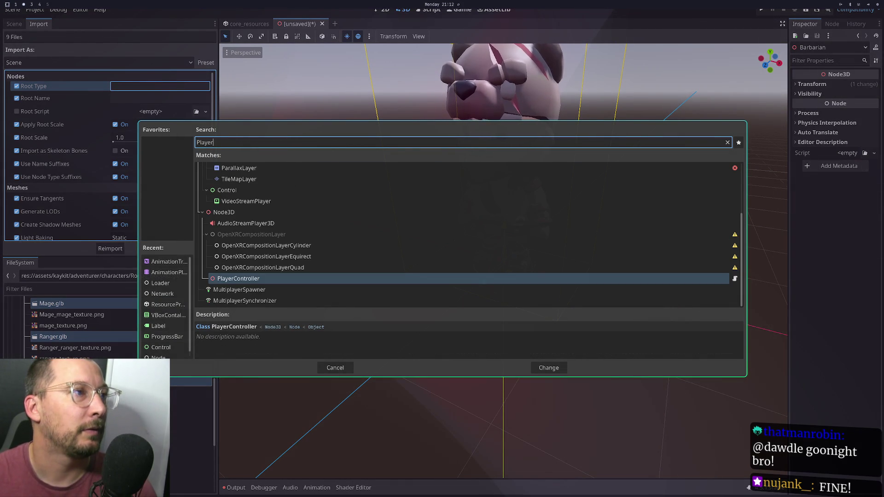
key("Return")
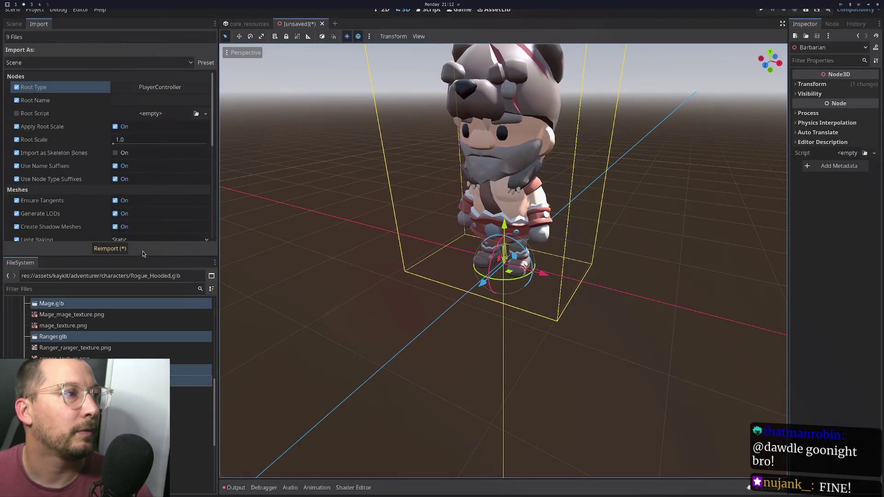
left_click(128, 249)
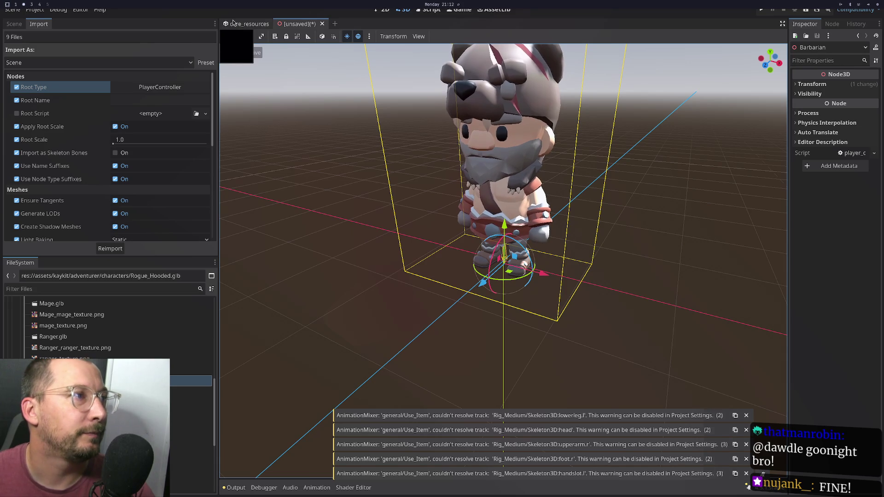
scroll(111, 327, "up", 5)
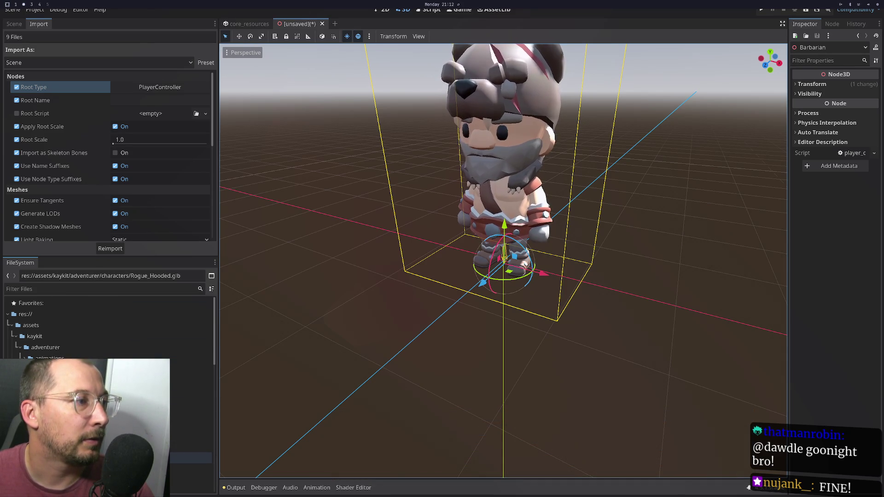
key("super+1")
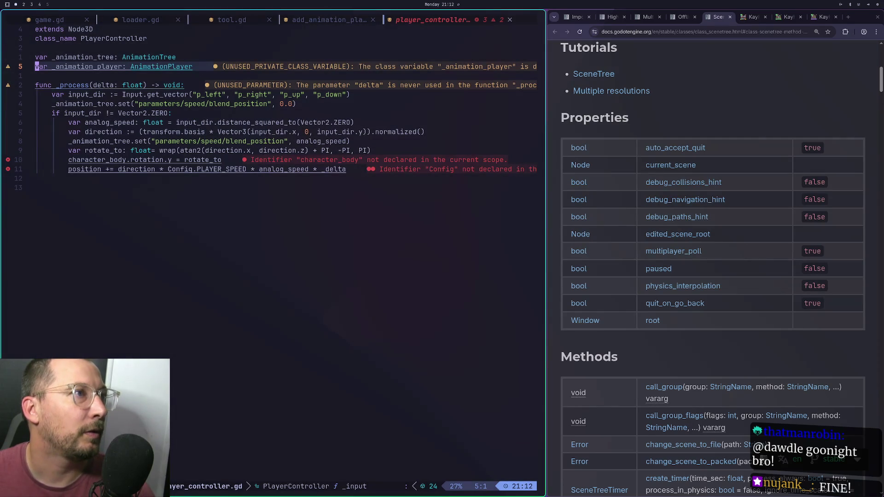
- Add 'var player_controller: PlayerCpntroller = scene' as the first line of _post_import in add_animation_player.gd
key("shift+h")
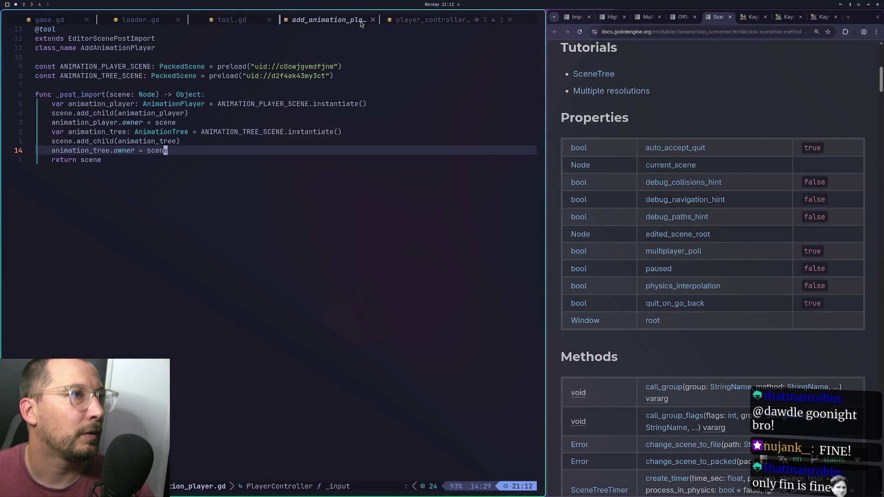
key("Escape")
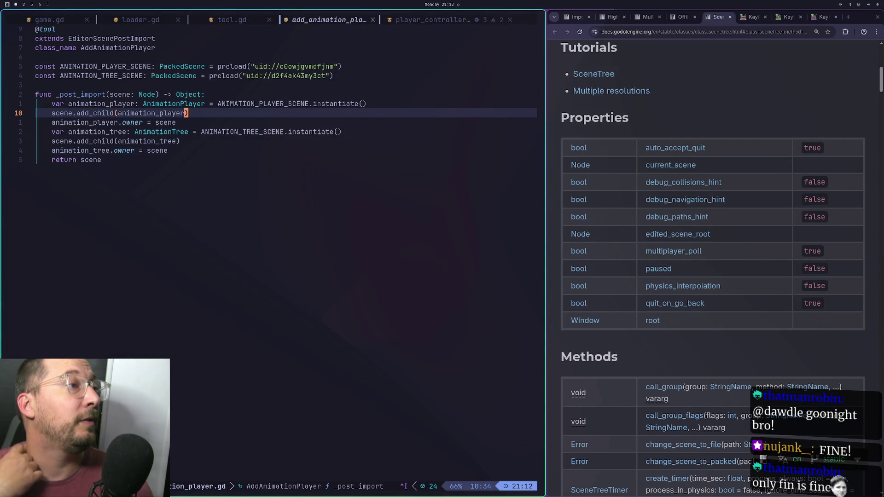
key("k")
key("k")
key("k")
key("j")
key("j")
key("k")
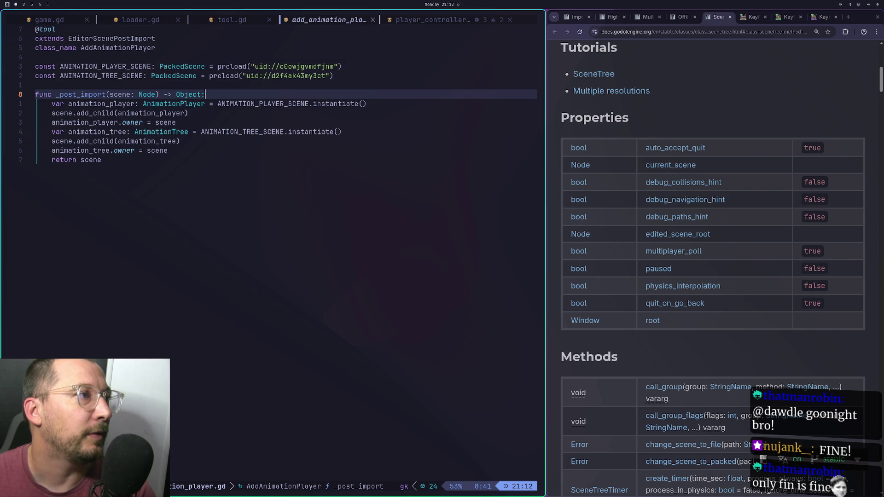
key("a")
key("Return")
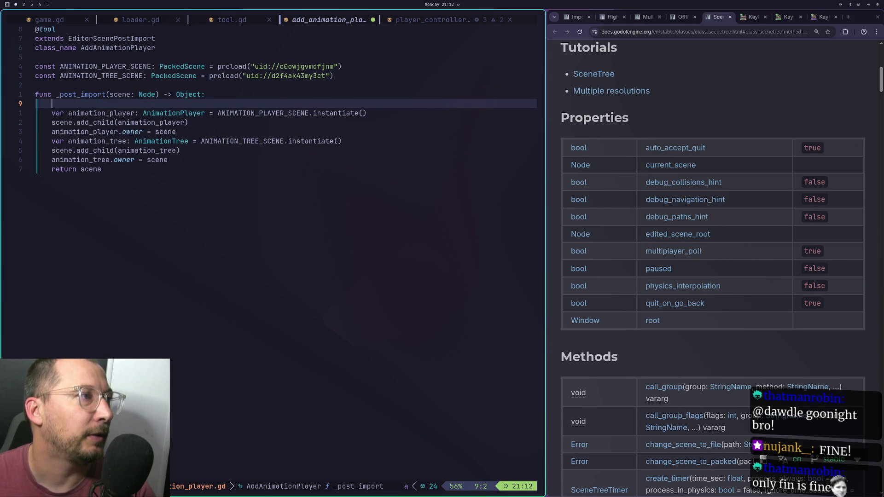
type("r ")
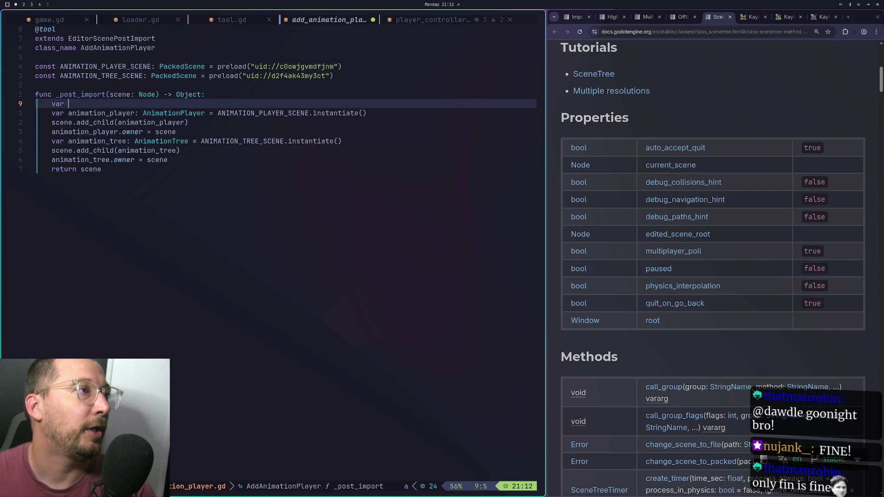
type("player_")
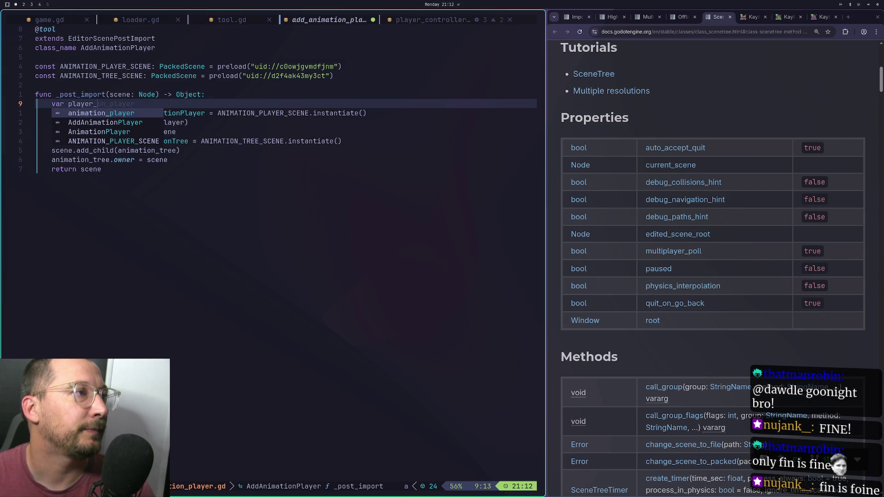
type("conter")
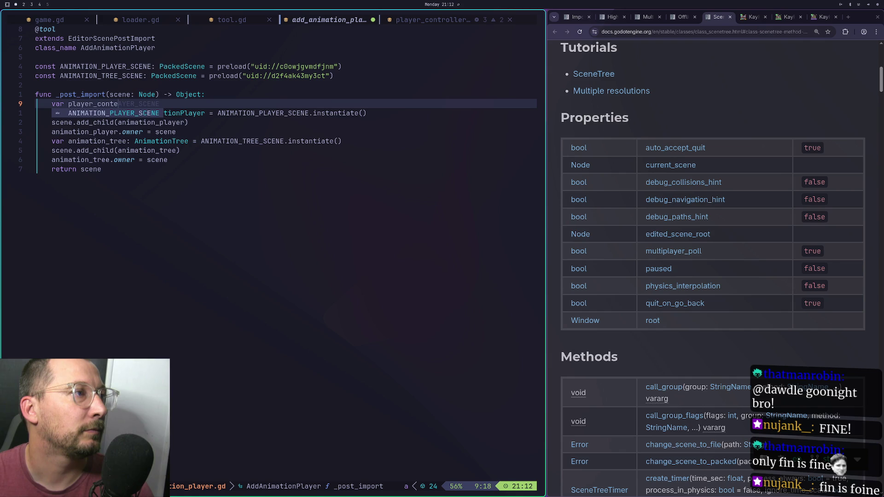
key("BackSpace")
type("troller: PlayerCpntroller")
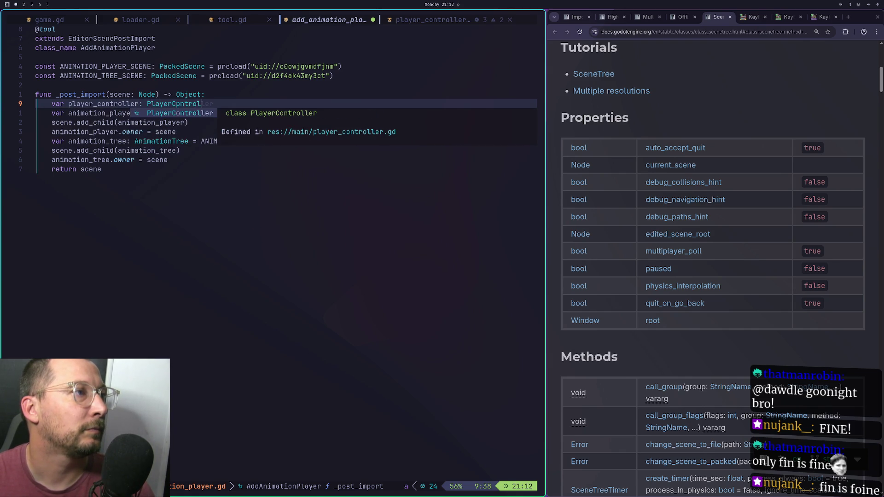
type(" = s")
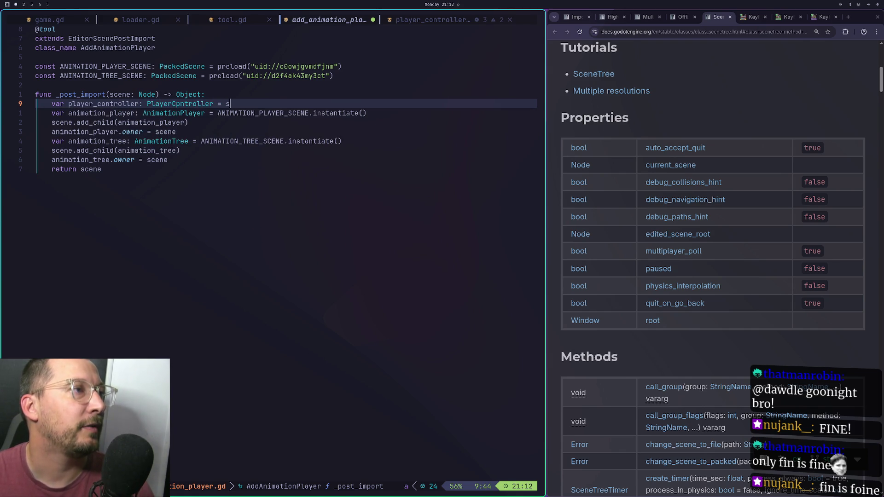
type("cene")
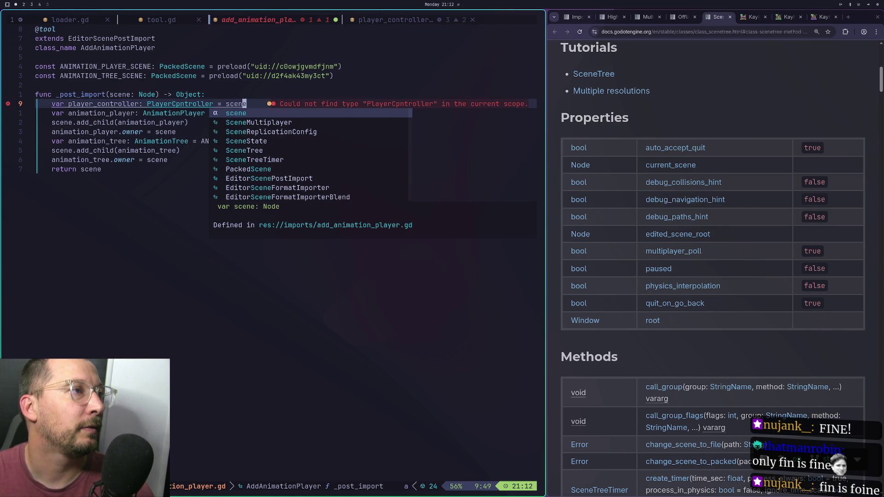
key("Escape")
- Correct the PlayerCpntroller typo to PlayerController and save with :w
key("colon")
key("Escape")
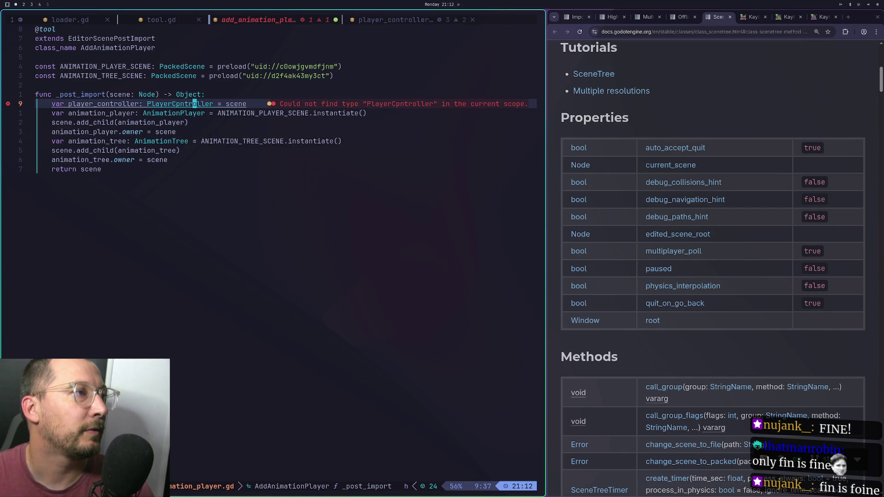
key("h")
key("h")
key("h")
key("a")
key("Escape")
key("colon")
type("w")
key("Return")
key("Return")
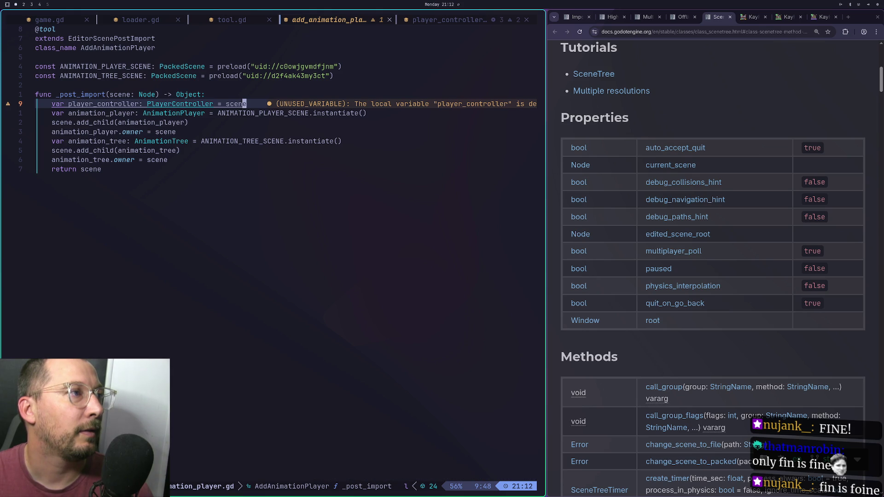
- Make player_controller, not scene, the parent of the animation player in add_child
key("j")
key("j")
key("j")
key("k")
key("k")
key("k")
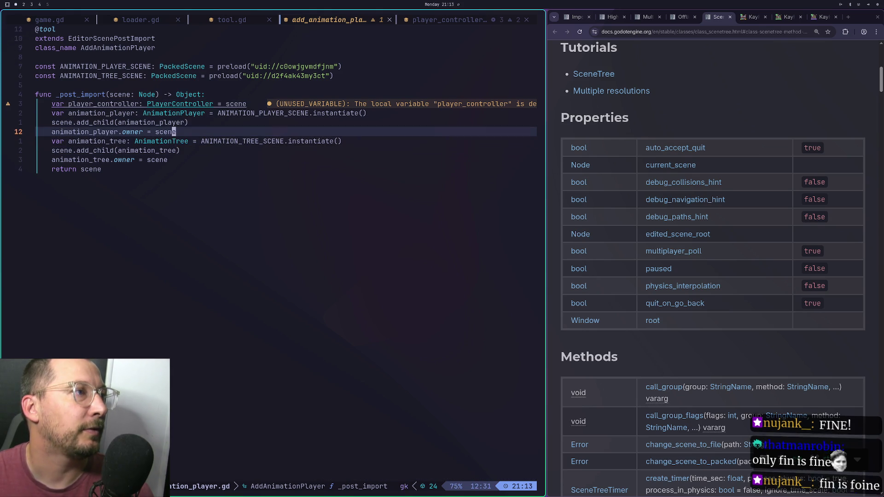
key("j")
key("j")
key("j")
key("h")
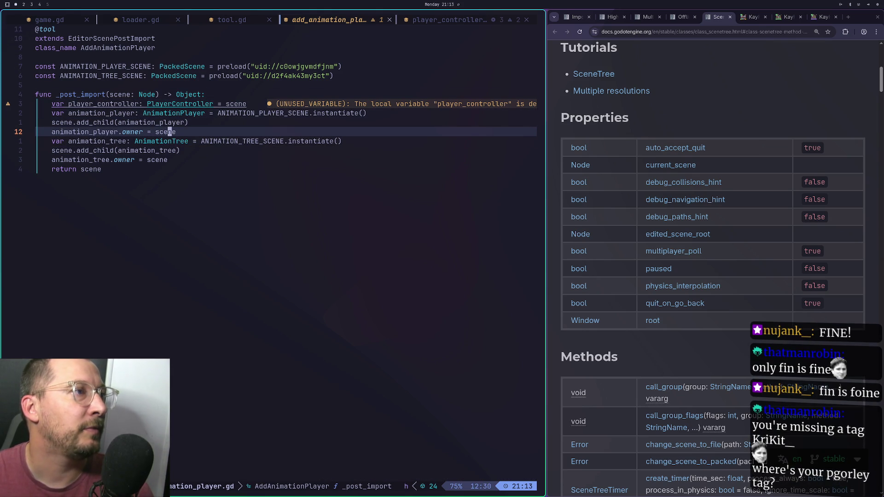
type("kdwi")
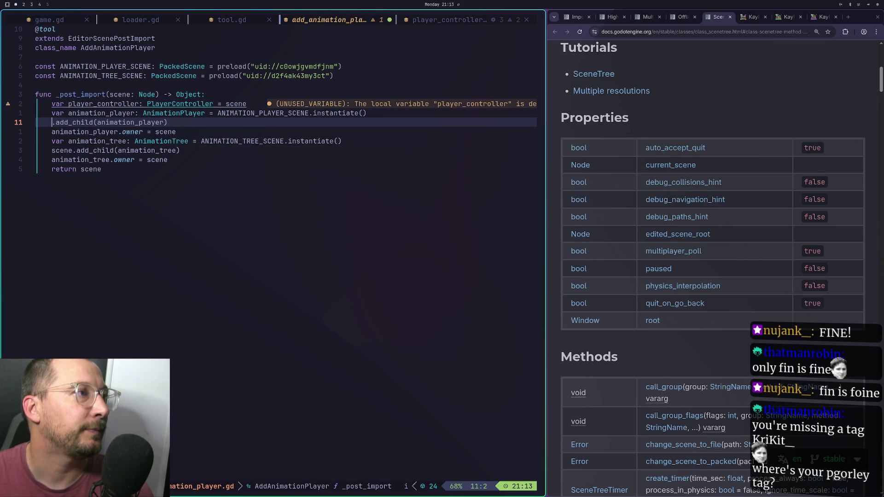
type("play")
key("Tab")
key("Escape")
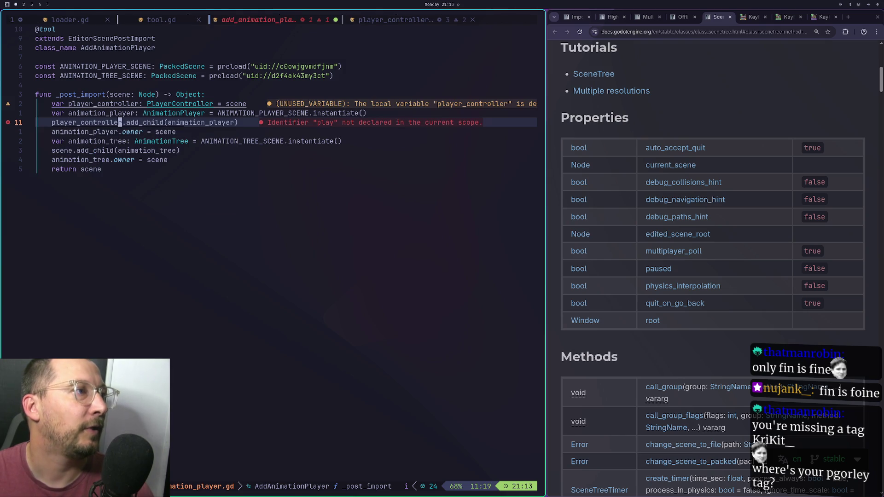
- Set animation_player.owner to player_controller instead of scene
key("g")
key("j")
key("g")
key("j")
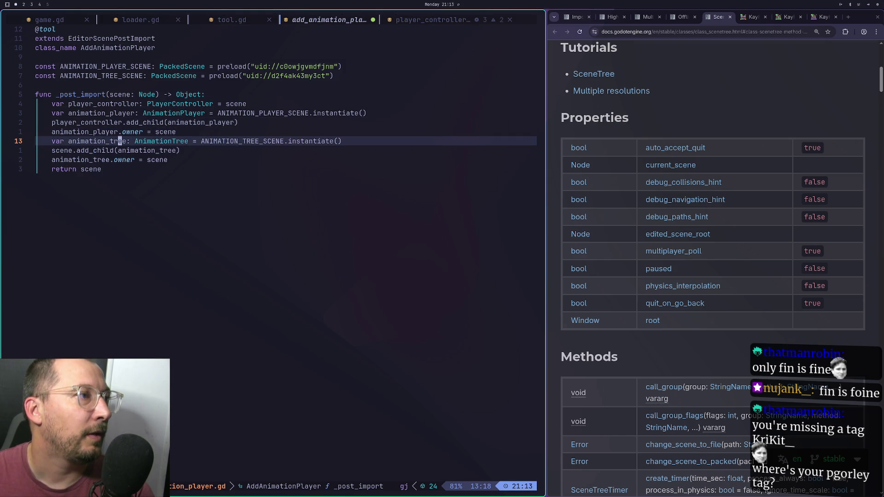
key("k")
key("l")
key("c")
key("i")
key("w")
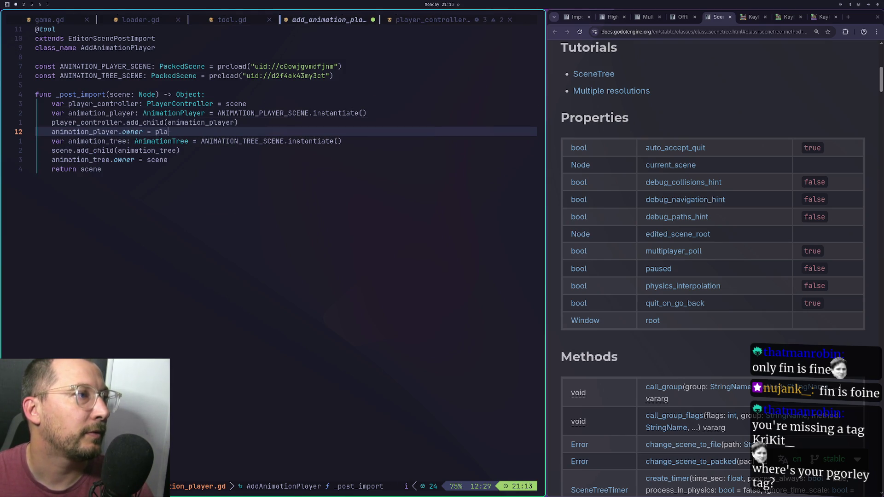
type("yer")
key("Return")
key("Escape")
- Parent the animation tree to player_controller, make it the owner, and return player_controller
key("j")
key("j")
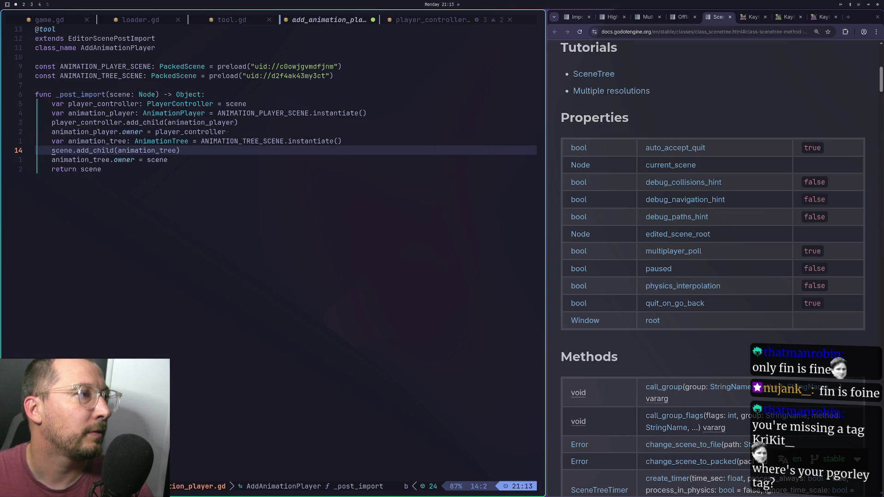
type("cw")
type("play")
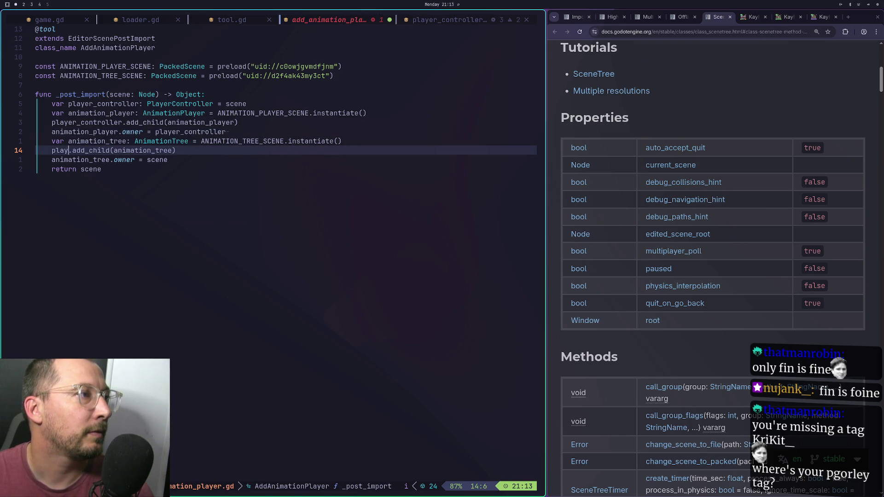
key("Return")
key("Escape")
key("j")
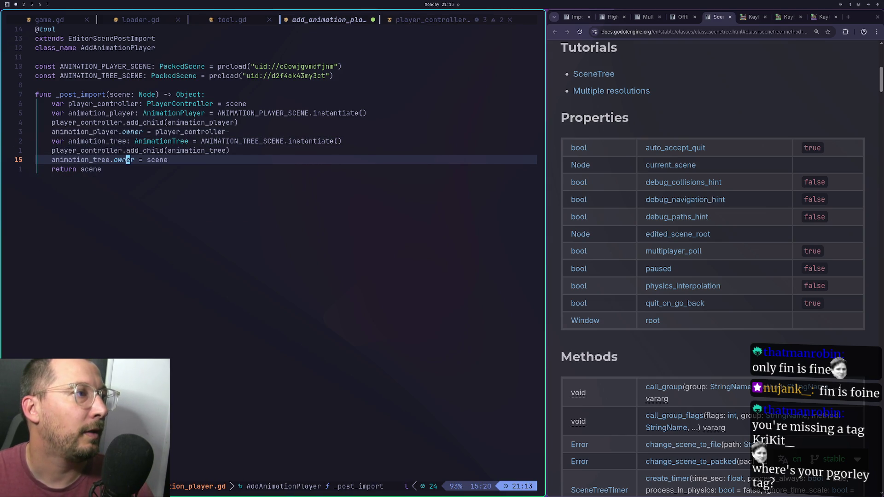
key("a")
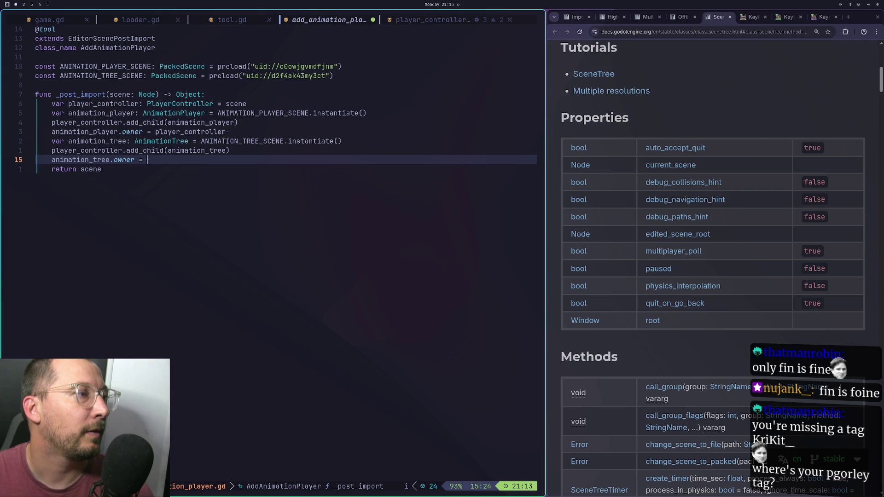
key("Return")
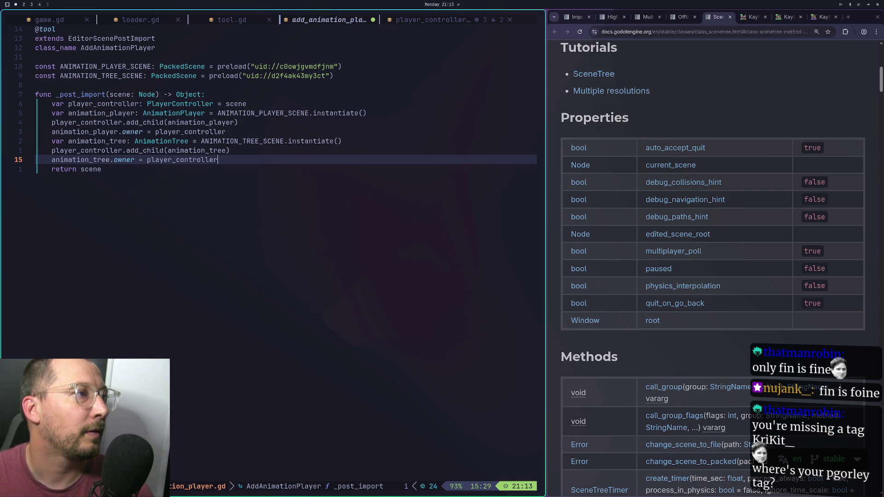
key("Escape")
key("g")
key("j")
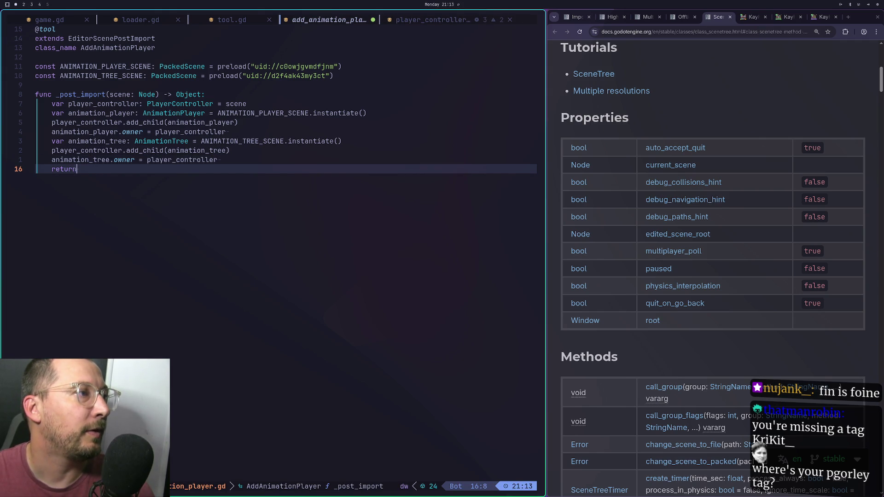
type("ciw")
type("player_controller")
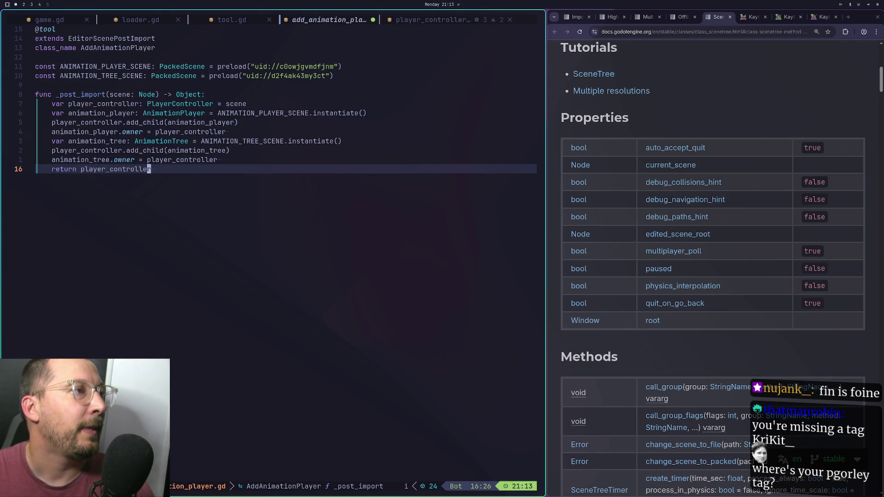
key("Escape")
- Add player_controller._animation_tree and player_controller._animation_player lines after the owner assignment
key("k")
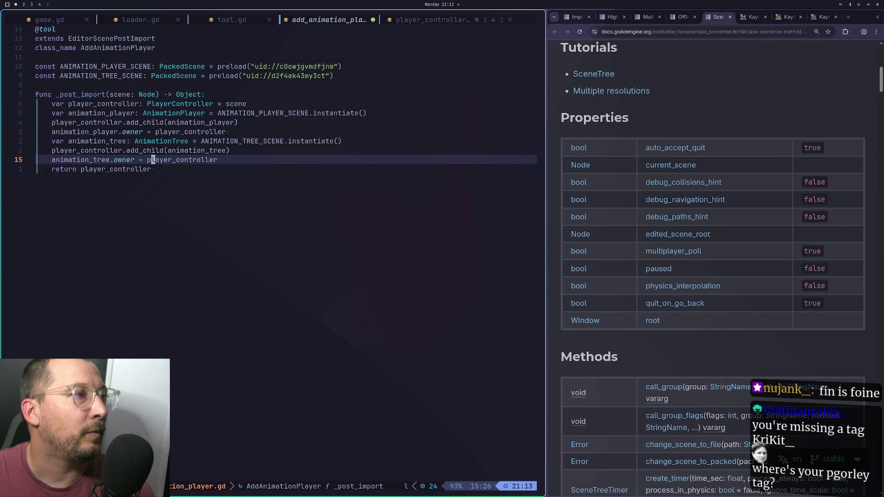
key("o")
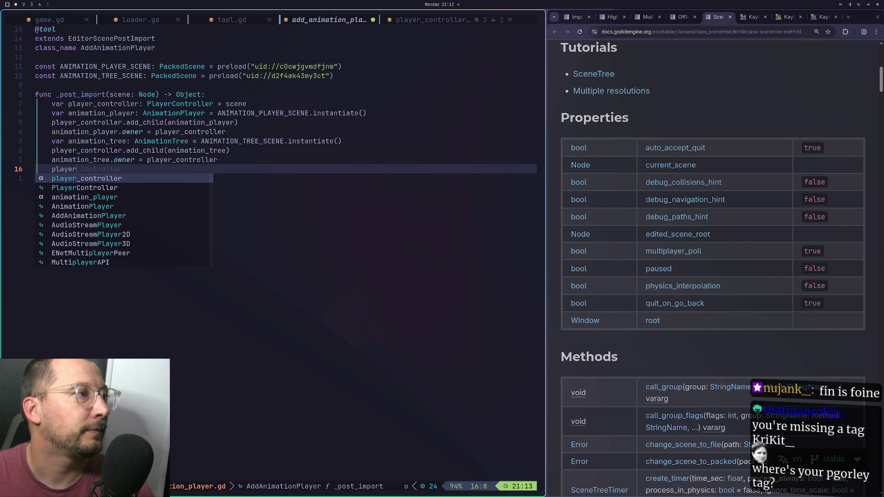
key("Tab")
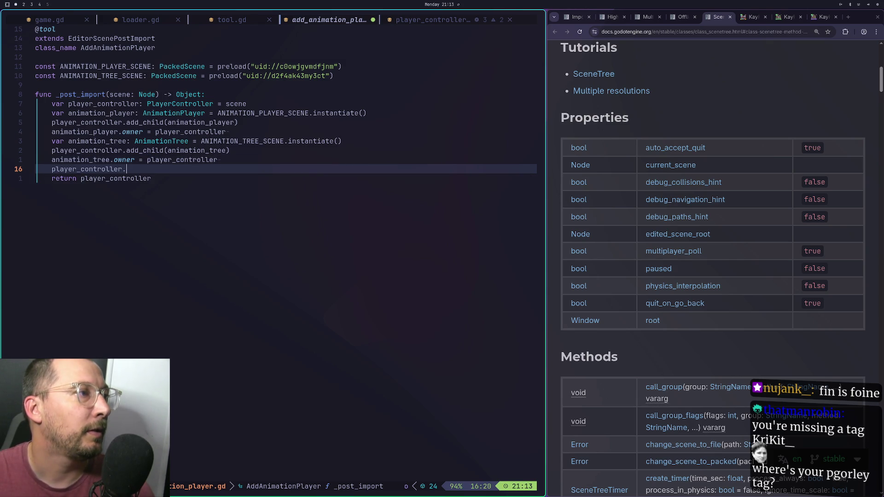
type("a")
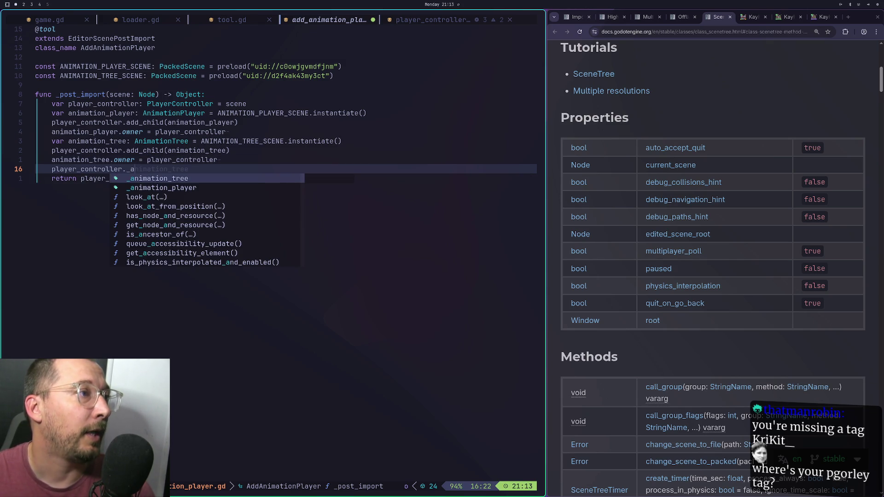
key("Tab")
key("Return")
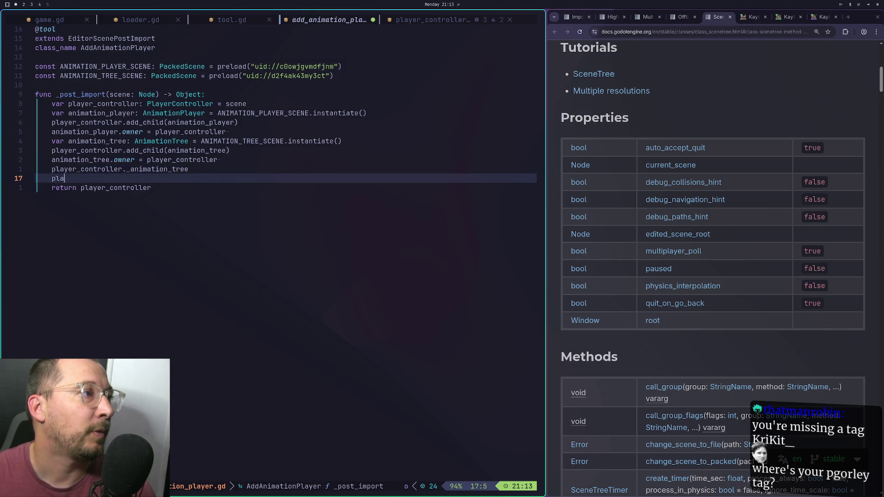
type("yer")
key("Tab")
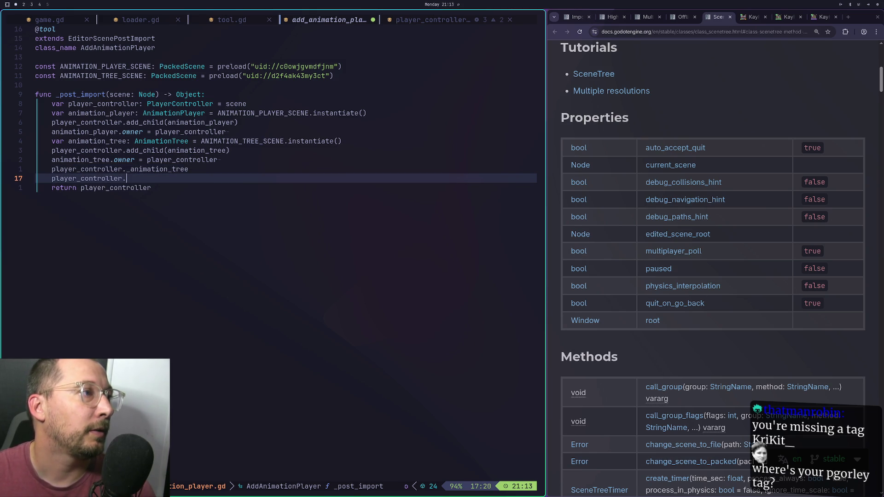
type("an")
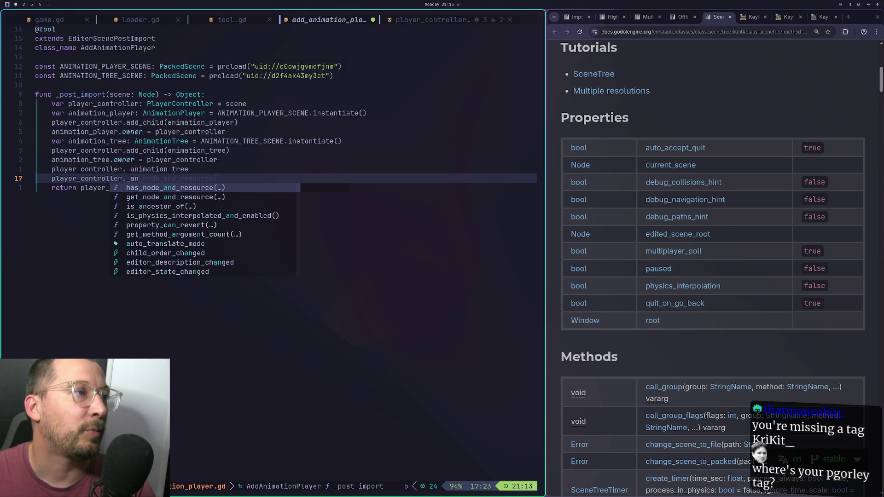
key("BackSpace")
key("BackSpace")
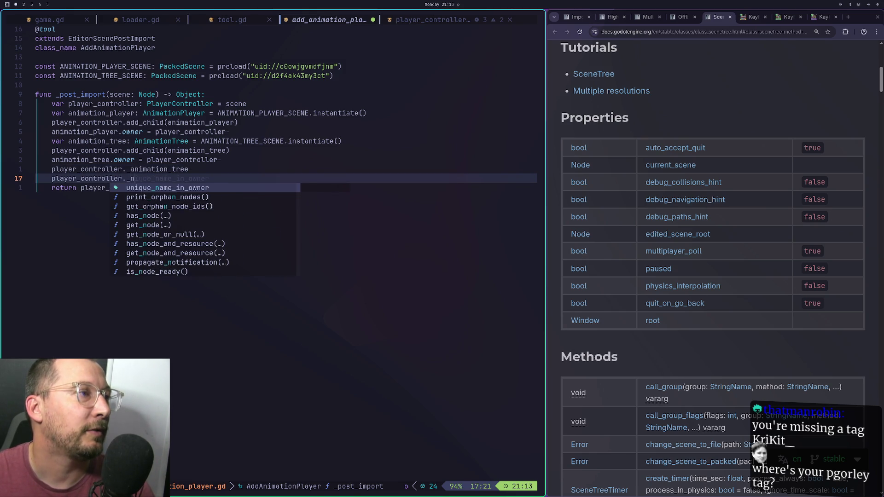
type("animation")
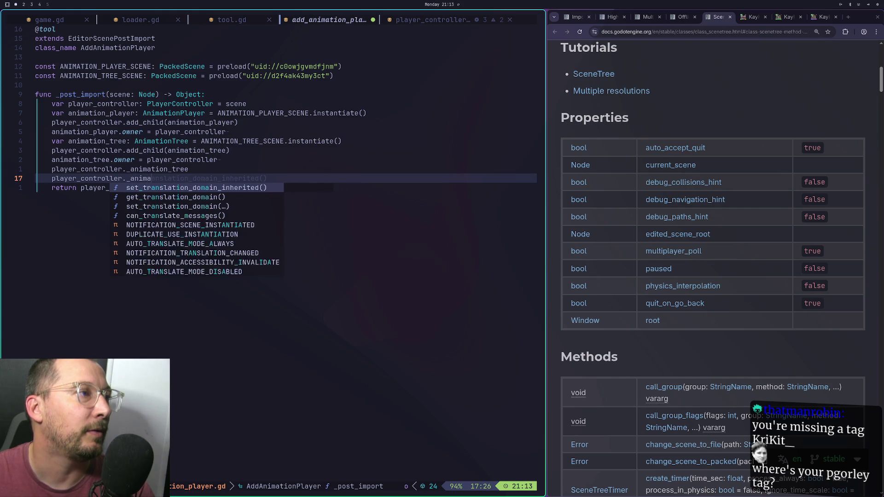
type("_")
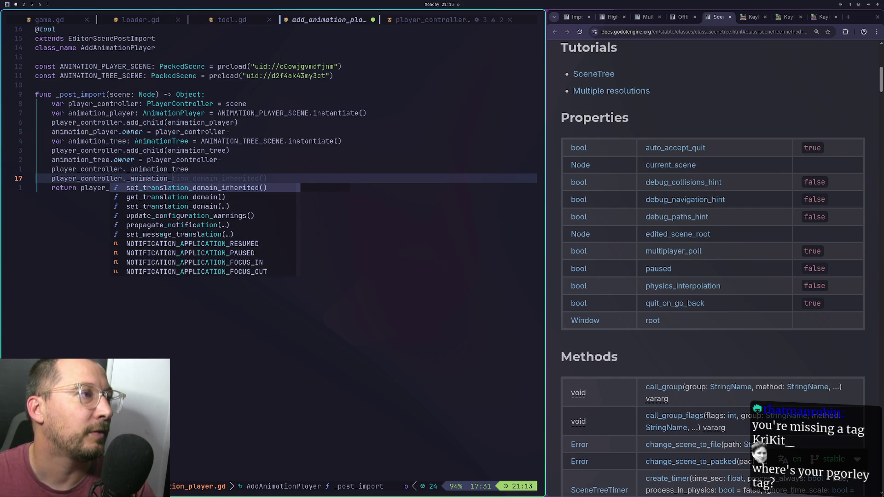
type("pr")
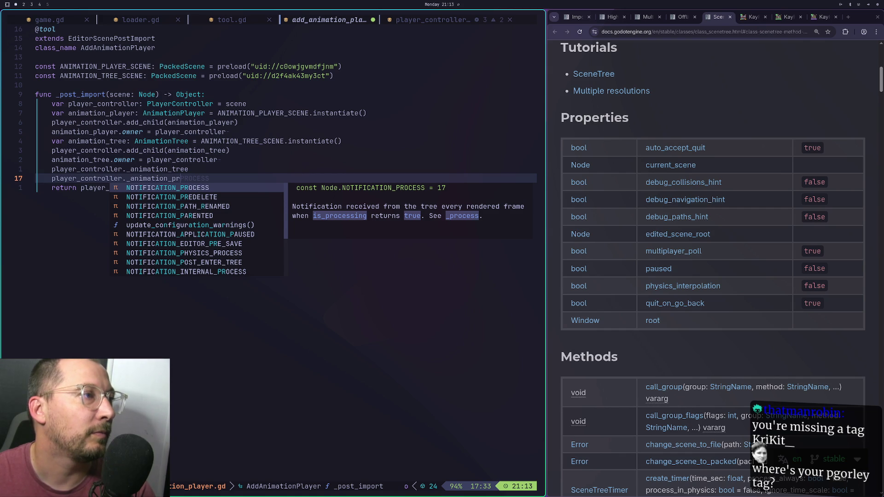
key("BackSpace")
type("layer")
- Assign animation_tree to _animation_tree and animation_player to _animation_player
key("Up")
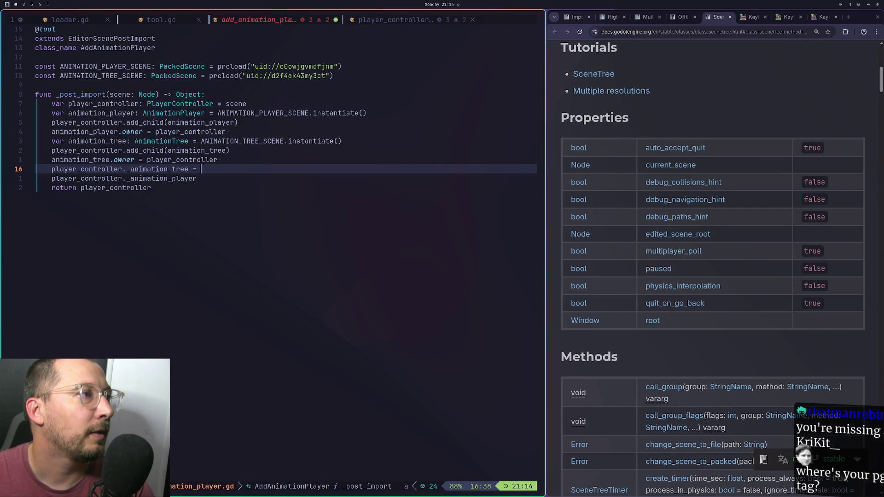
type("anima")
key("Tab")
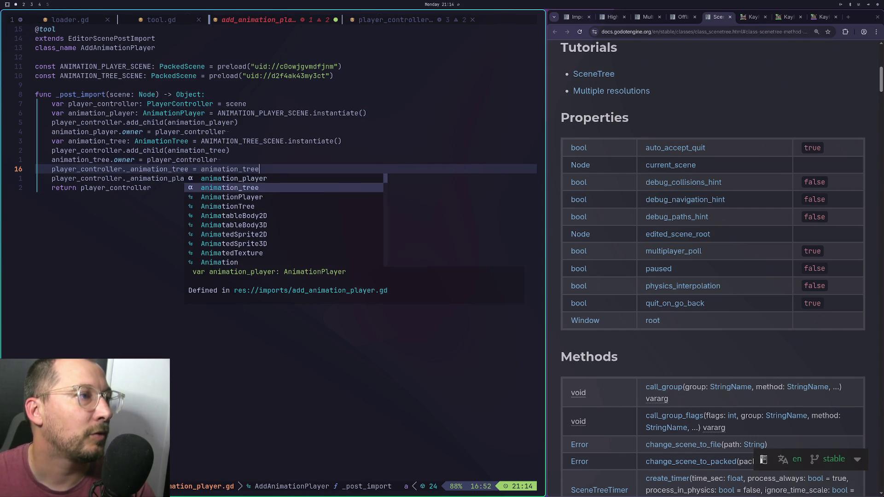
key("Return")
key("Escape")
type("ja = ")
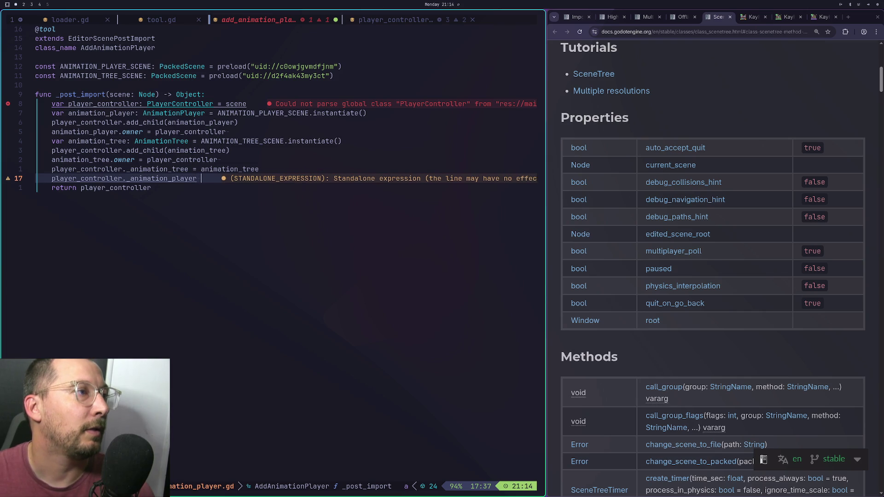
type("anima")
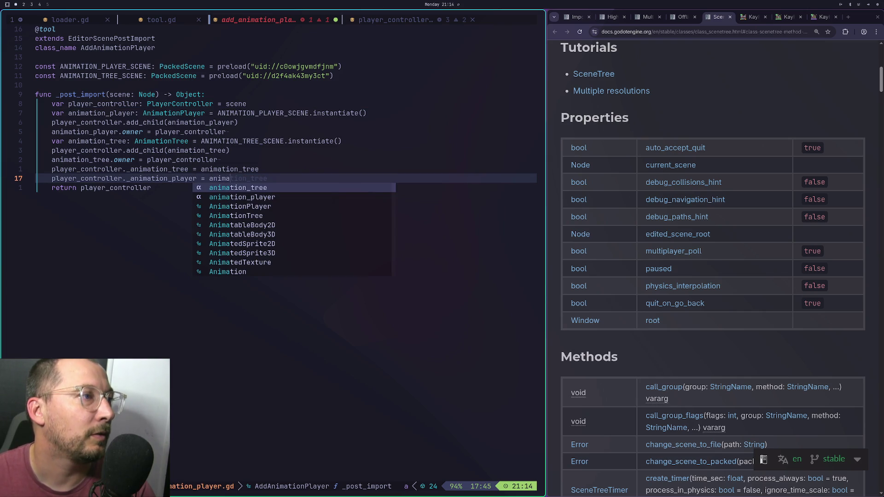
key("Tab")
key("Return")
key("Escape")
- Save add_animation_player.gd with :w and look back at the player_controller declaration
key("colon")
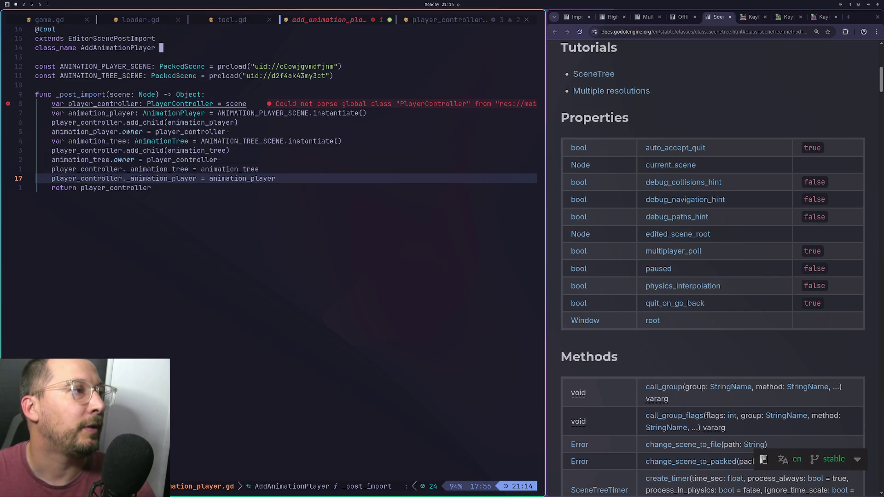
type("w")
key("Return")
key("k")
key("k")
key("k")
key("k")
key("k")
key("k")
key("j")
key("j")
key("k")
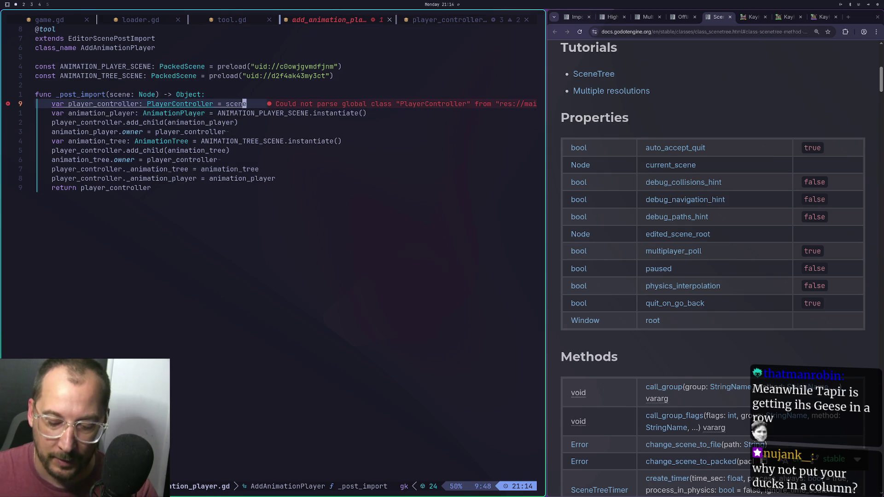
- In player_controller.gd, comment out the character_body rotation line and save
key("shift+l")
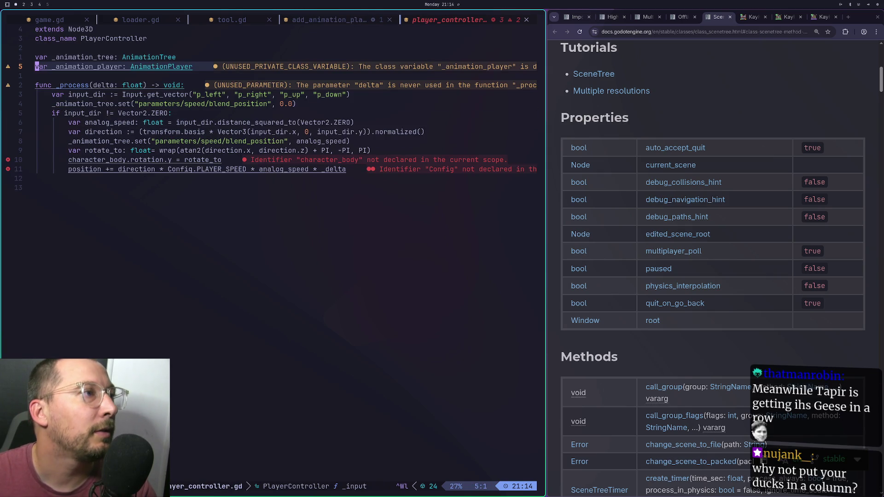
key("j")
key("j")
key("j")
key("Escape")
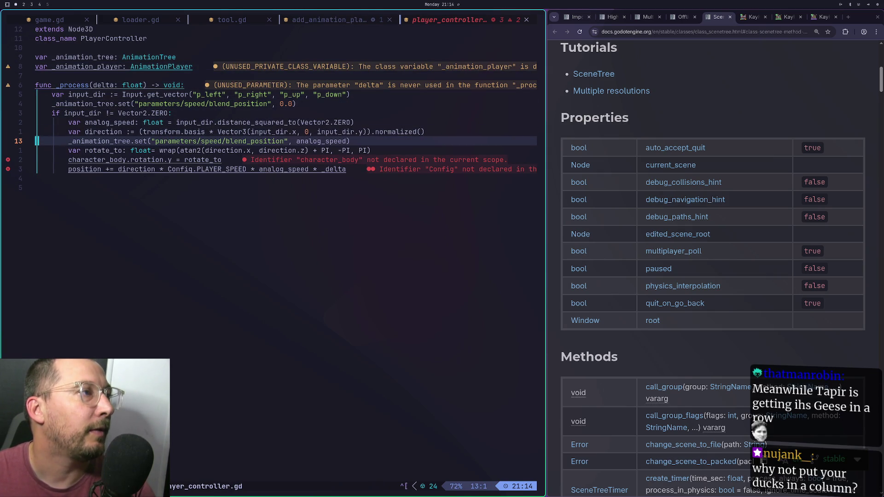
key("k")
key("k")
key("k")
key("j")
key("j")
key("j")
key("k")
key("k")
key("k")
key("l")
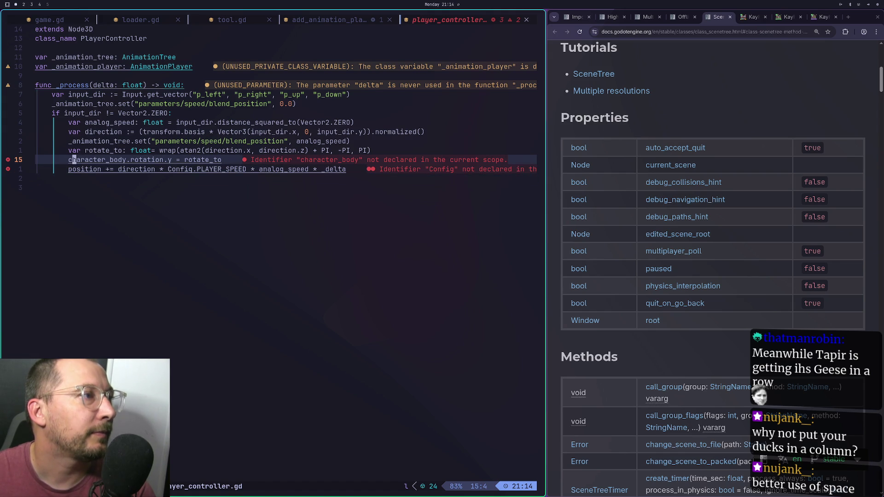
key("g")
key("c")
key("c")
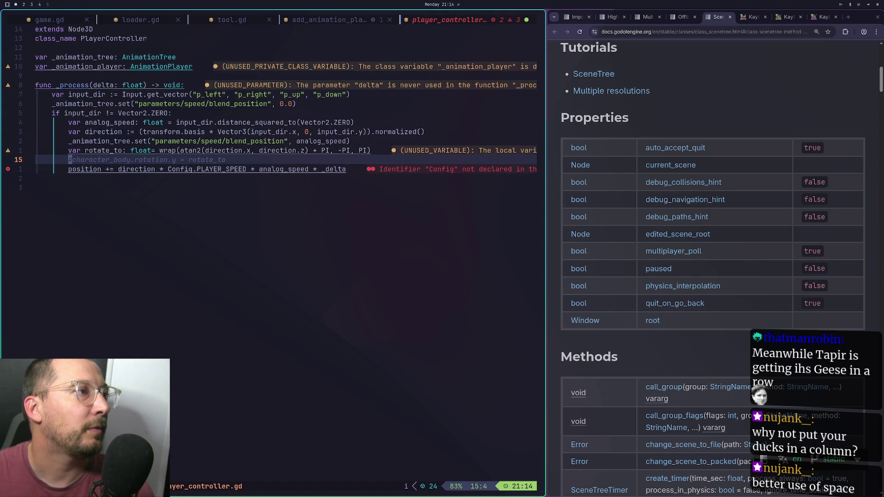
type(":w")
key("Return")
- Comment out the Config position line below it and save again
key("j")
key("g")
key("c")
key("c")
type(":w")
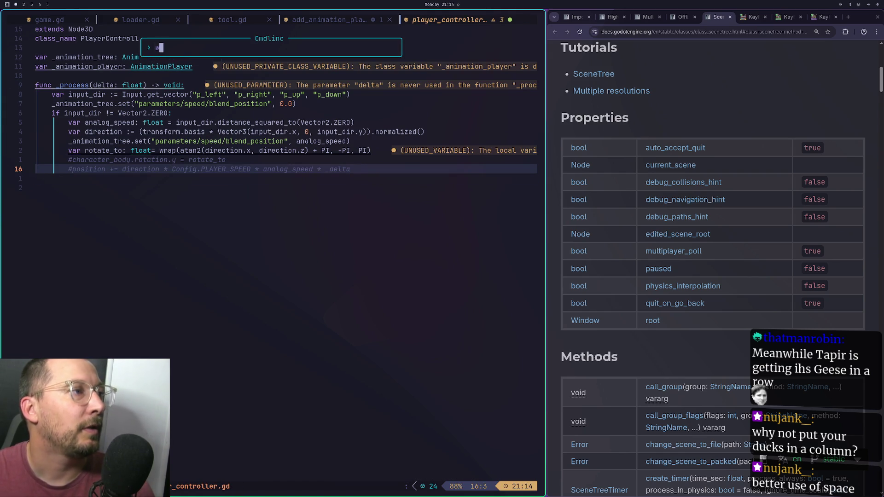
key("Return")
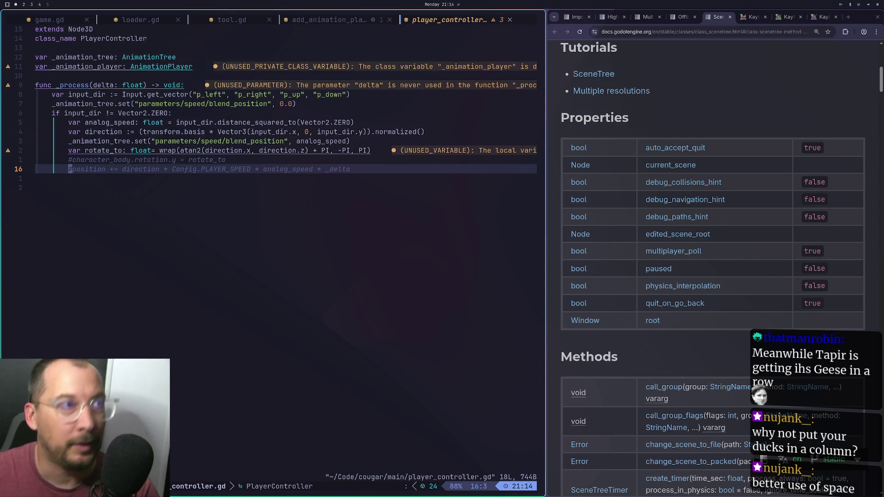
- Return focus to add_animation_player.gd, then go back to the Godot editor
key("ctrl+w")
key("l")
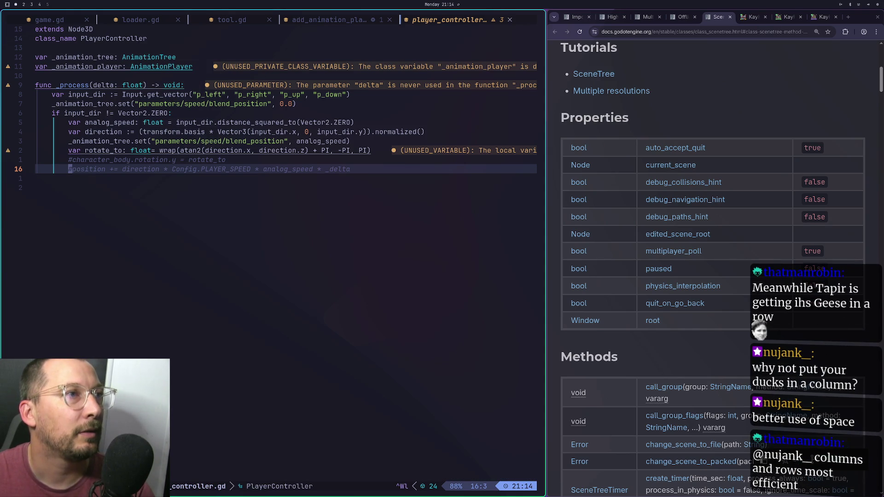
key("ctrl+w")
key("h")
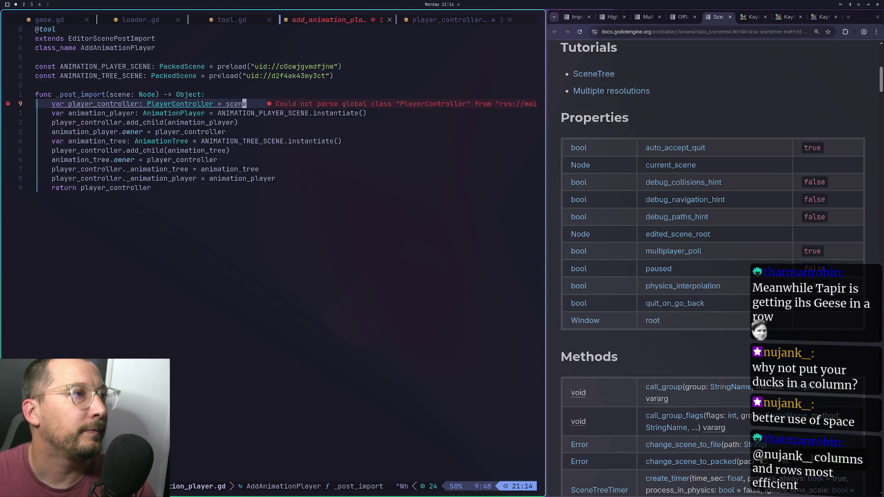
type("a")
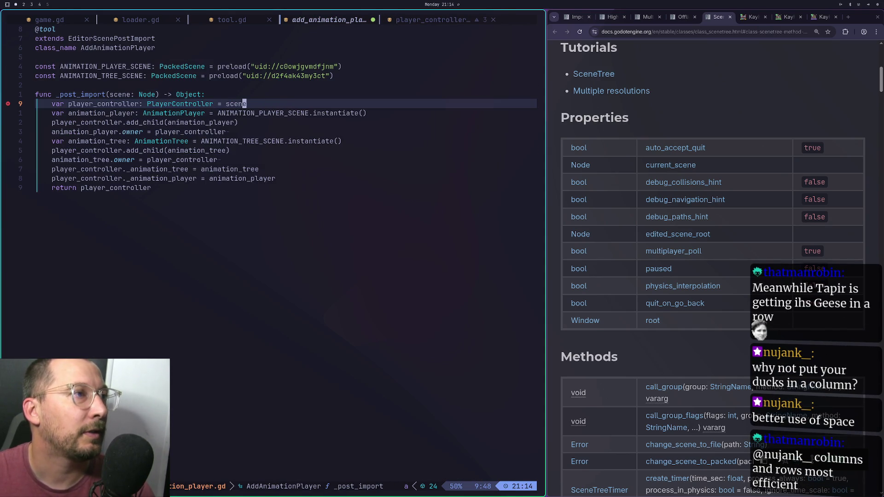
type(".")
key("Escape")
key("alt+Tab")
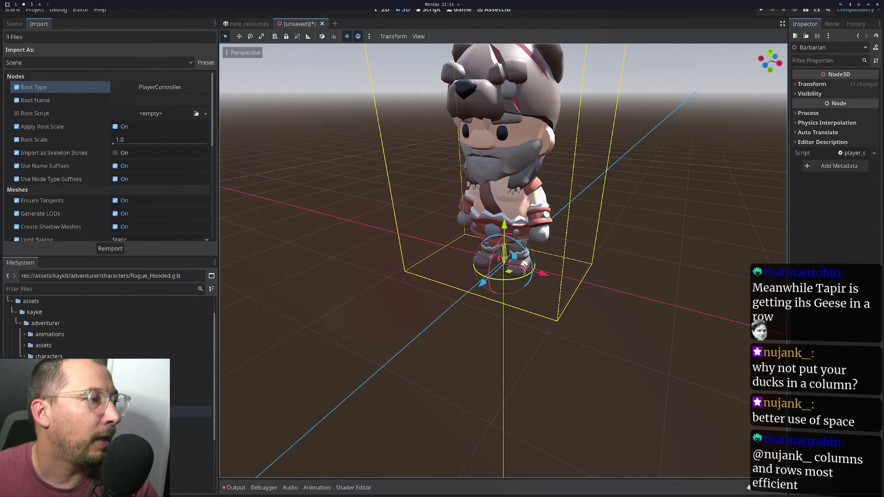
- Select Barbarian.glb, Barbarian_Large.glb and another character model in the FileSystem tree
scroll(19, 357, "down", 3)
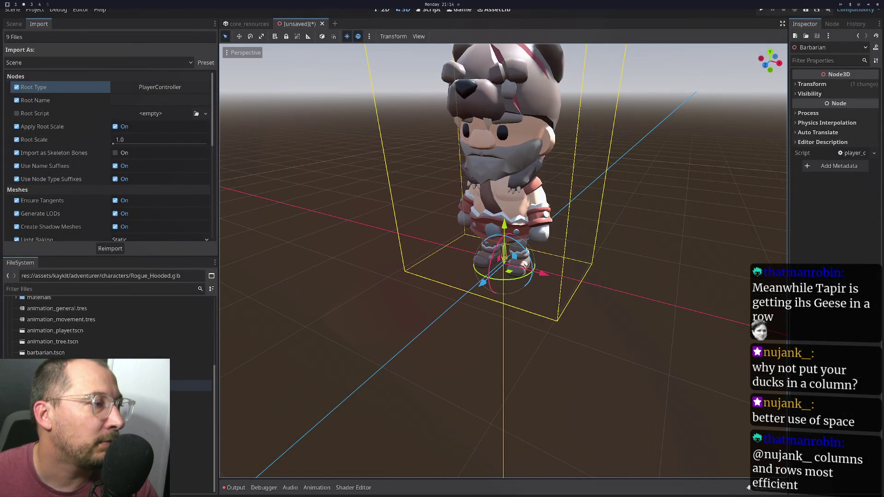
scroll(18, 356, "up", 3)
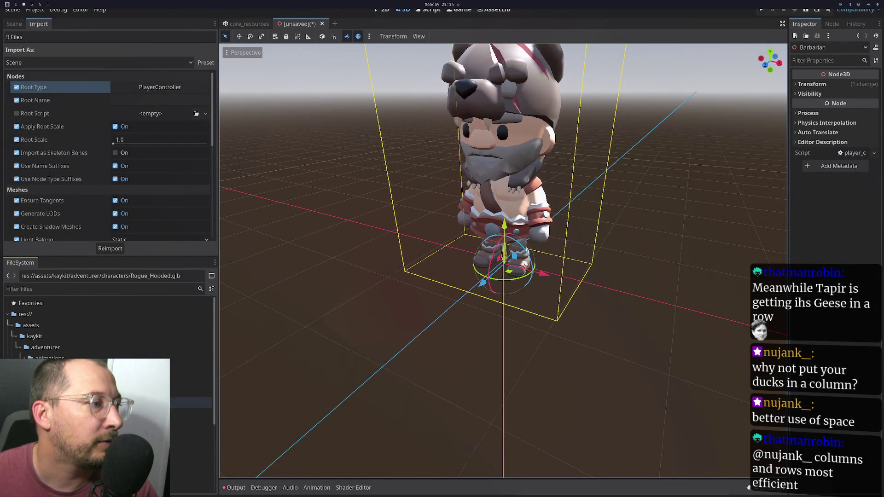
left_click(18, 357)
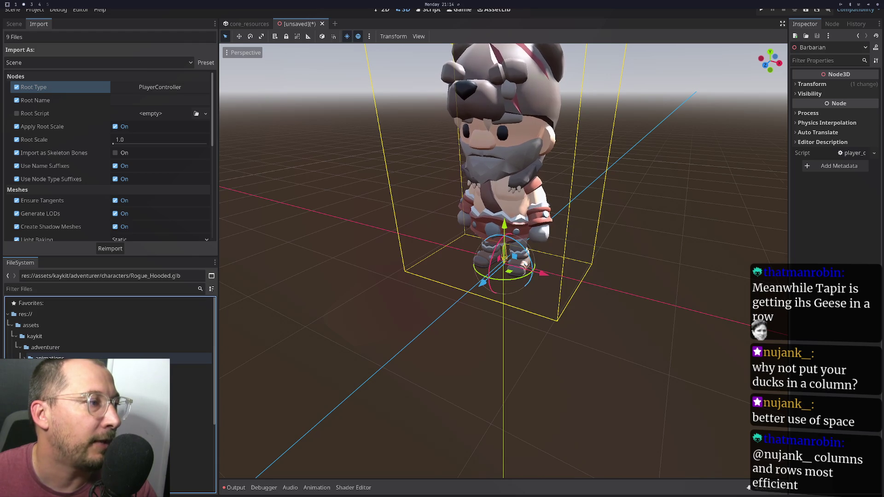
key("Right")
key("Right")
key("Down")
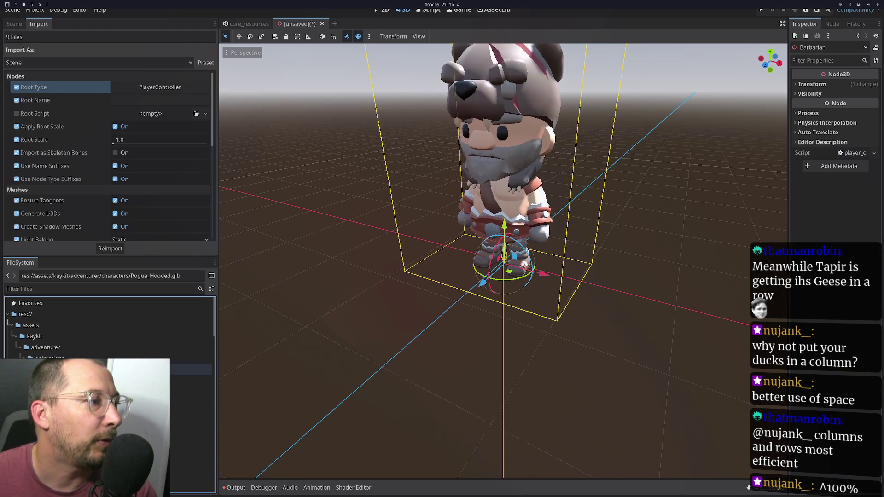
left_click(189, 392)
left_click(188, 414, "ctrl")
left_click(189, 446, "ctrl")
- Add the Knight, Rogue and Rogue_Hooded models, reimport all, and dismiss the error report
scroll(189, 469, "down", 3)
left_click(189, 407, "ctrl")
scroll(189, 407, "down", 1)
left_click(189, 416, "ctrl")
scroll(189, 391, "down", 3)
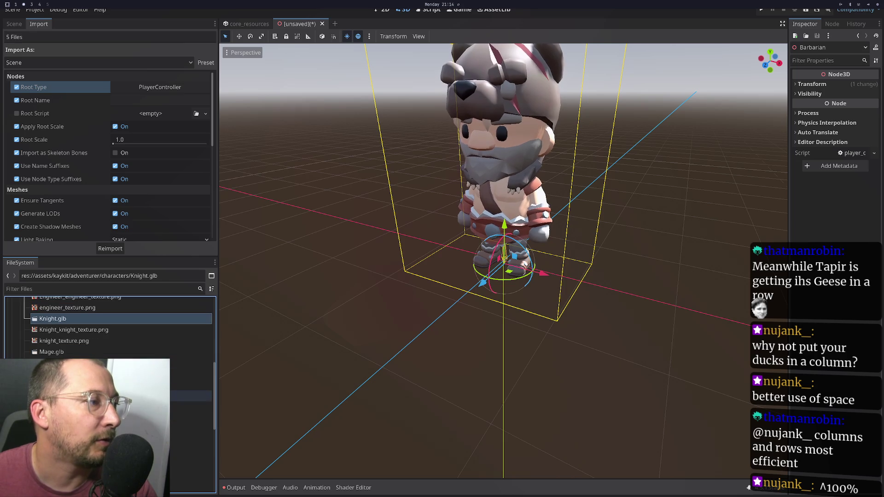
left_click(188, 385, "ctrl")
left_click(189, 418, "ctrl")
left_click(189, 429, "ctrl")
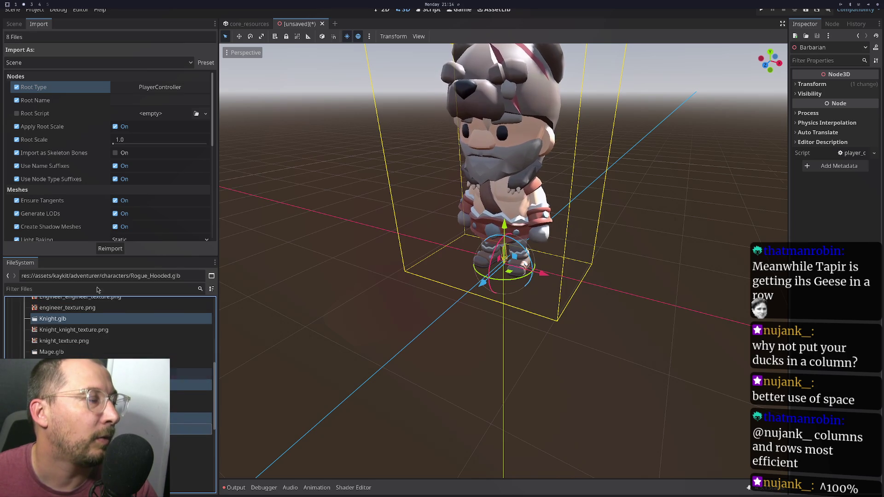
left_click(115, 252)
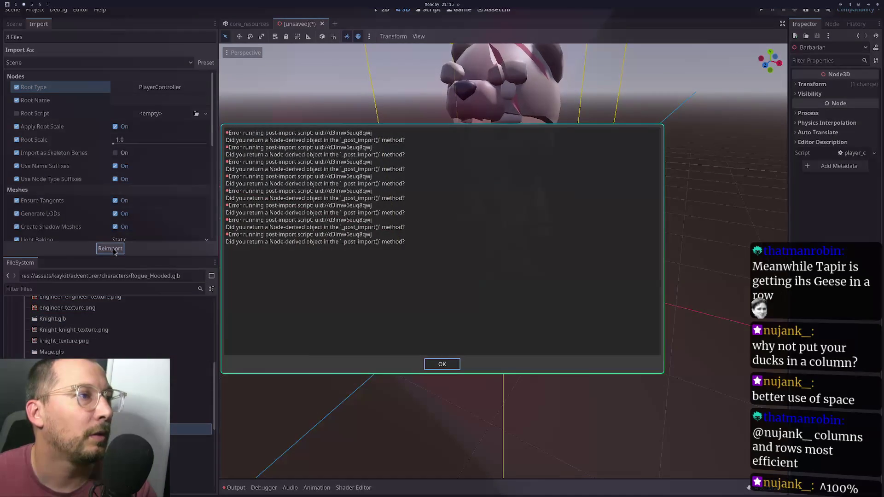
left_click(442, 364)
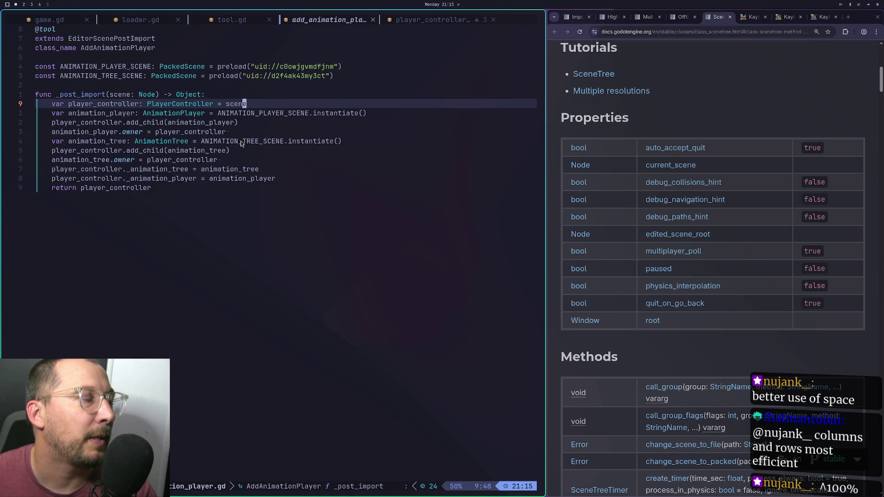
- Append 'as Node' to the _post_import return line, so it returns player_controller as Node
key("super+2")
key("super+3")
key("super+1")
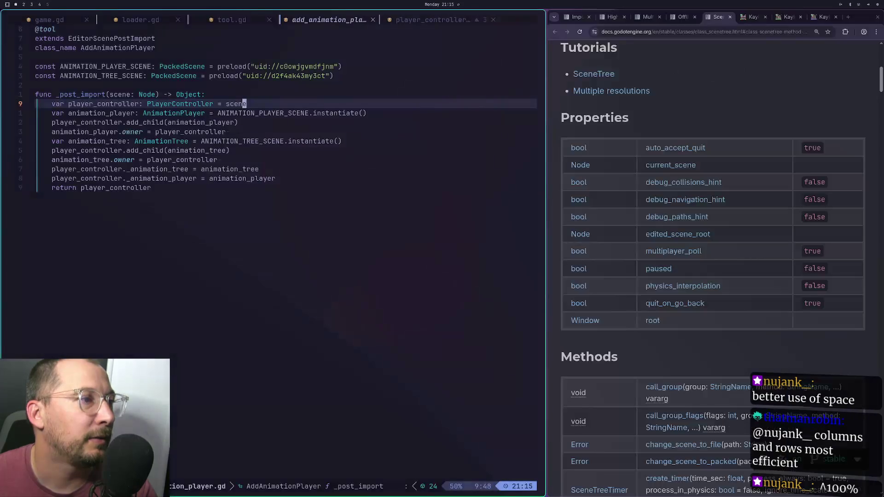
key("super+2")
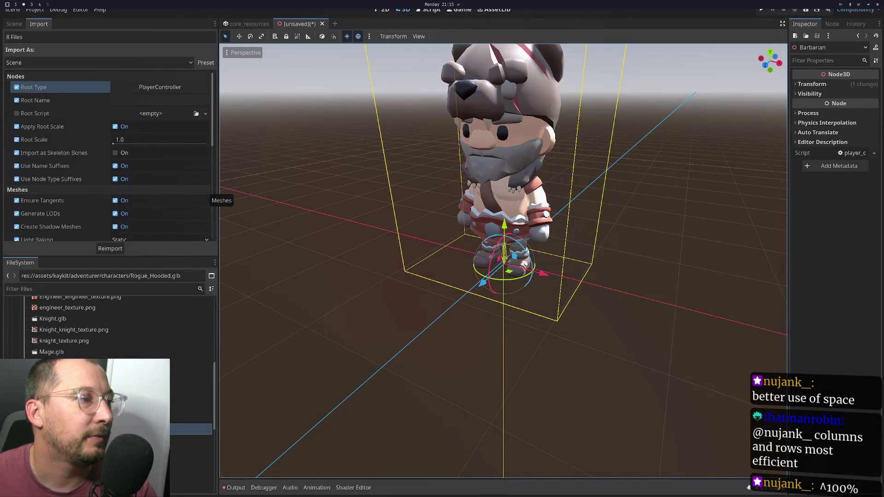
key("super+1")
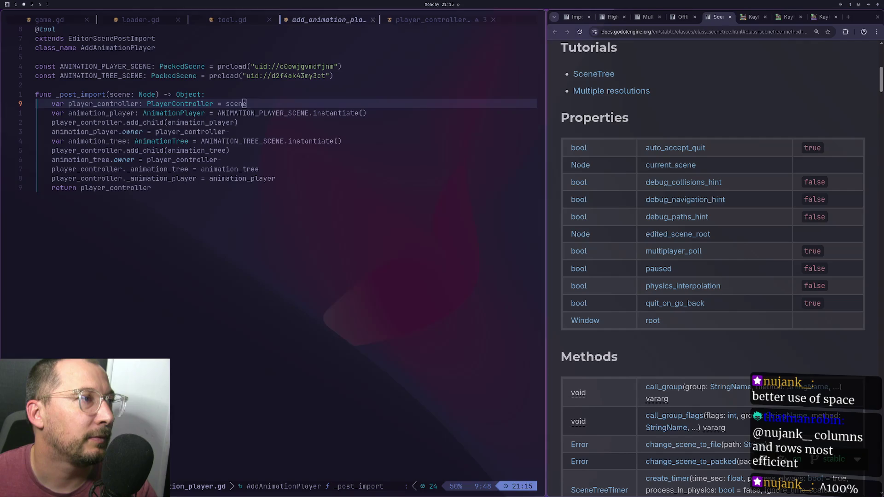
key("shift+g")
key("shift+a")
type("as Node")
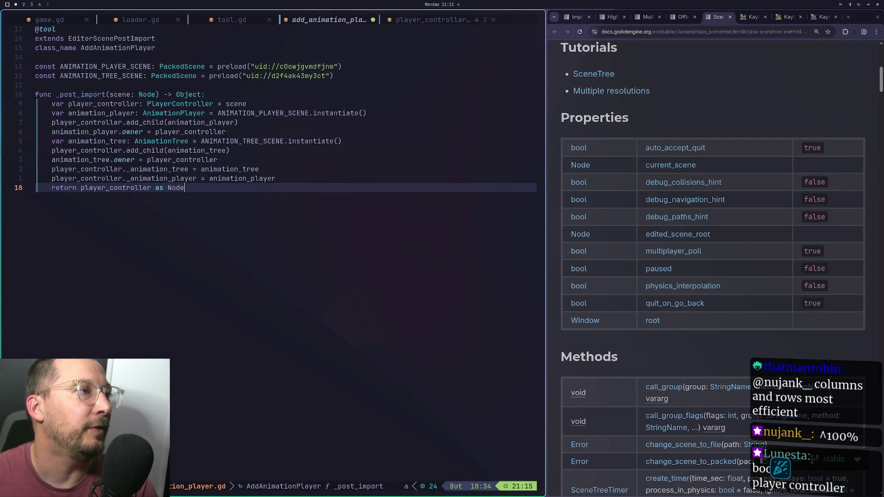
key("Escape")
type(":s")
key("Return")
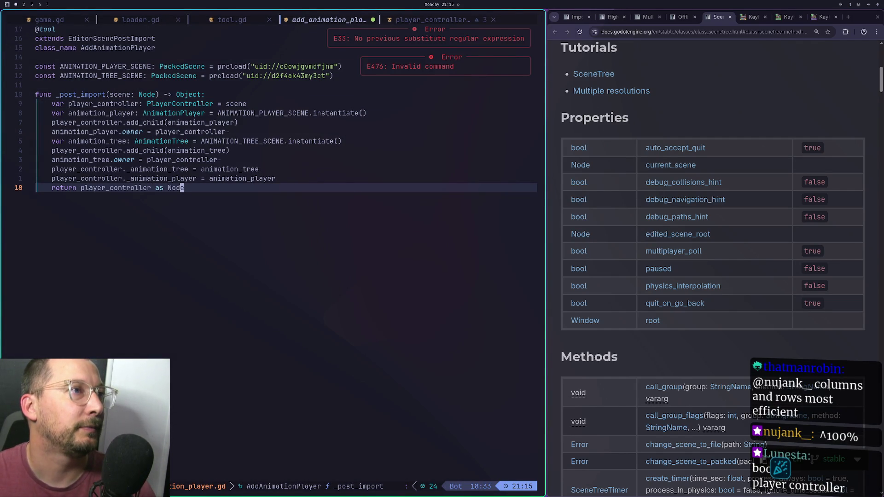
key("super+2")
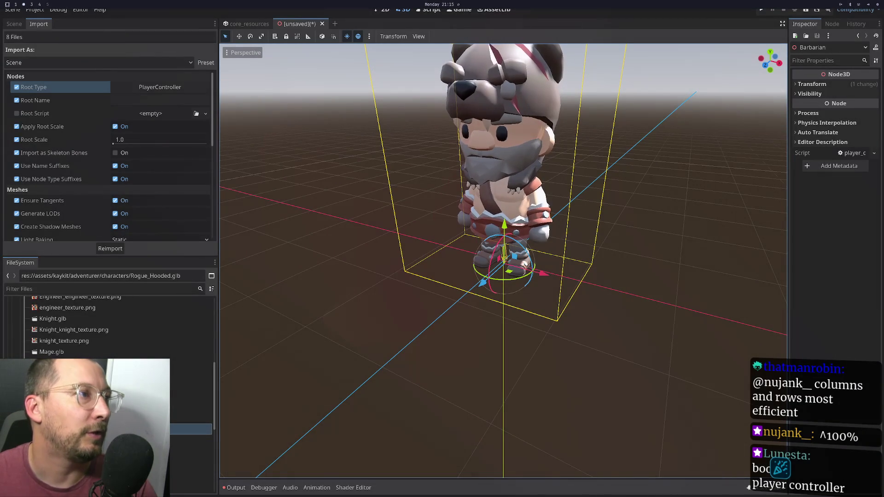
- Select the Mage, Knight, Engineer, Druid, Barbarian_Large and Barbarian GLB files
left_click(102, 385, "ctrl")
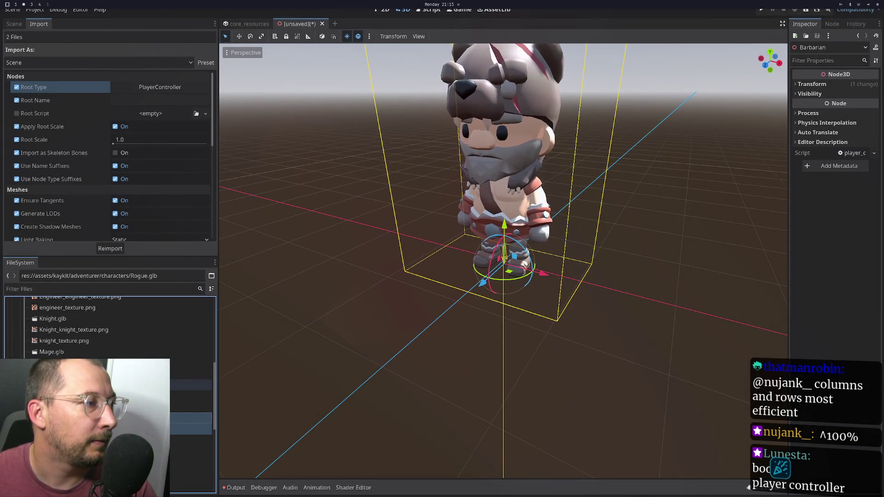
left_click(60, 352, "ctrl")
scroll(60, 352, "up", 2)
left_click(55, 343, "ctrl")
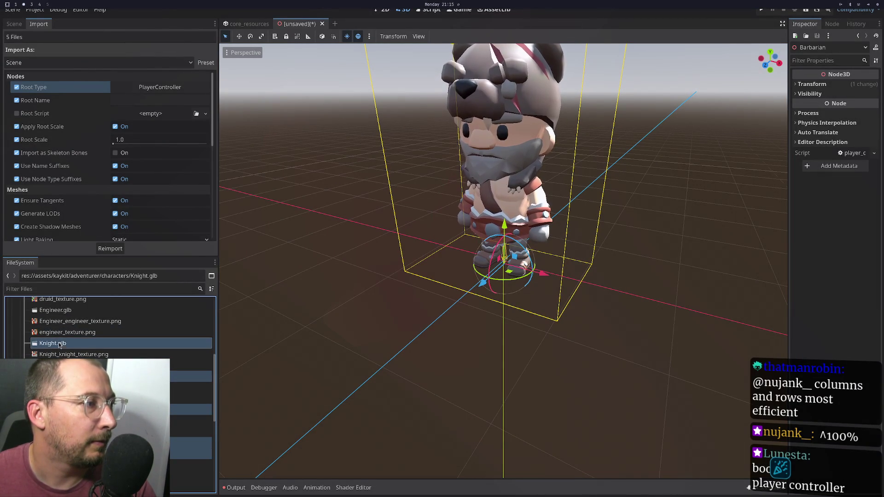
left_click(58, 317, "ctrl")
scroll(59, 331, "up", 3)
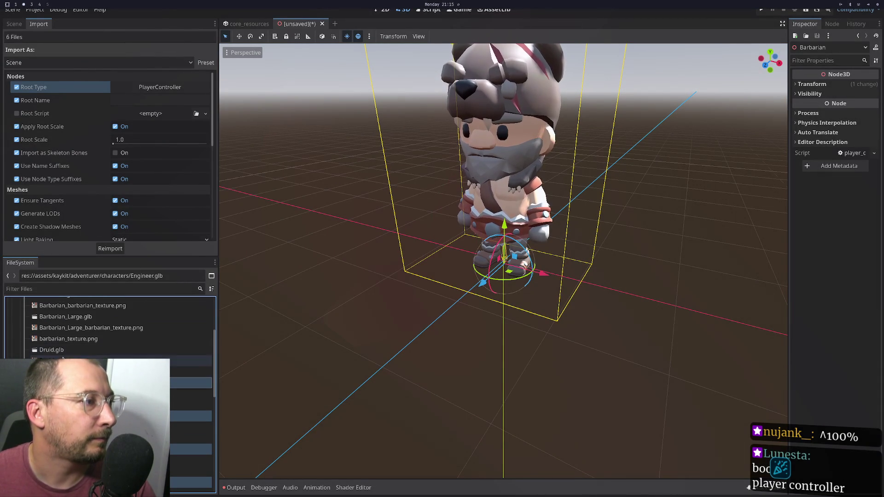
left_click(62, 351, "ctrl")
left_click(74, 318, "ctrl")
scroll(75, 330, "up", 3)
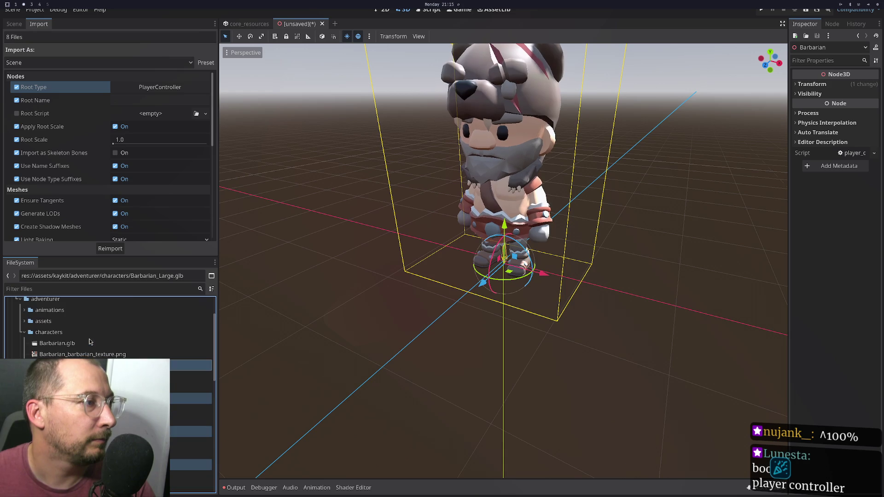
left_click(74, 346, "ctrl")
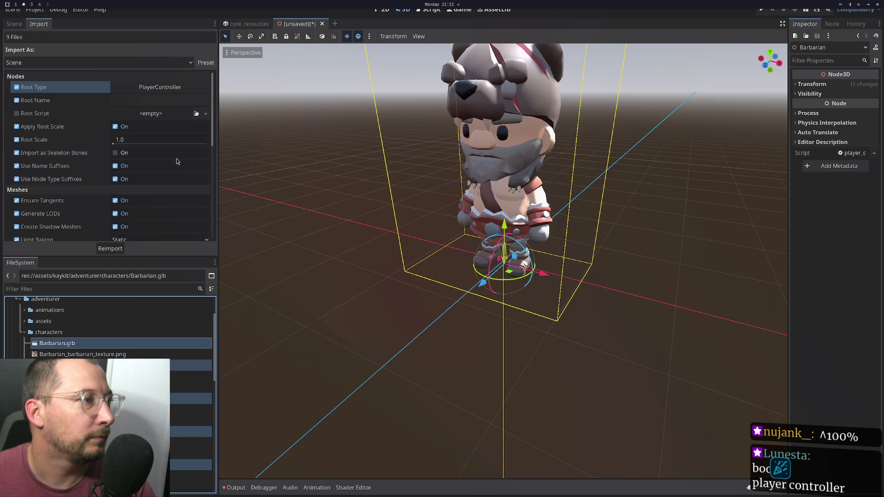
- Reimport the selected character models and dismiss the post-import error list
left_click(111, 251)
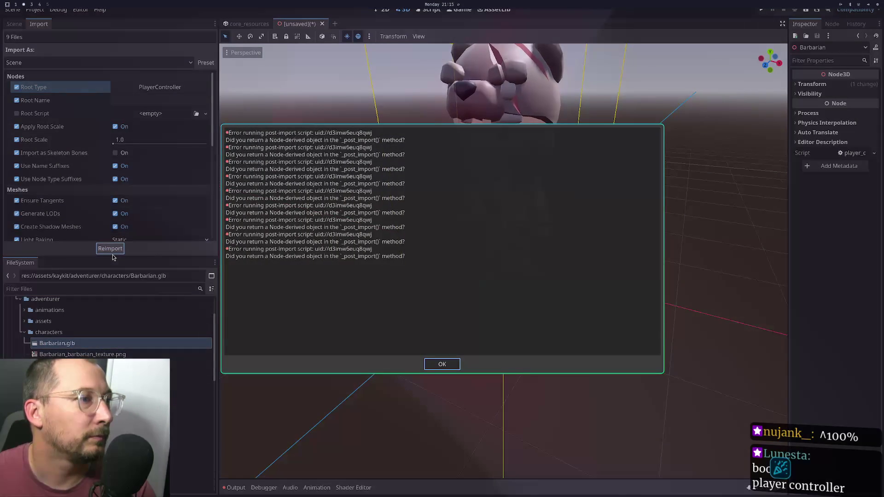
left_click(394, 317)
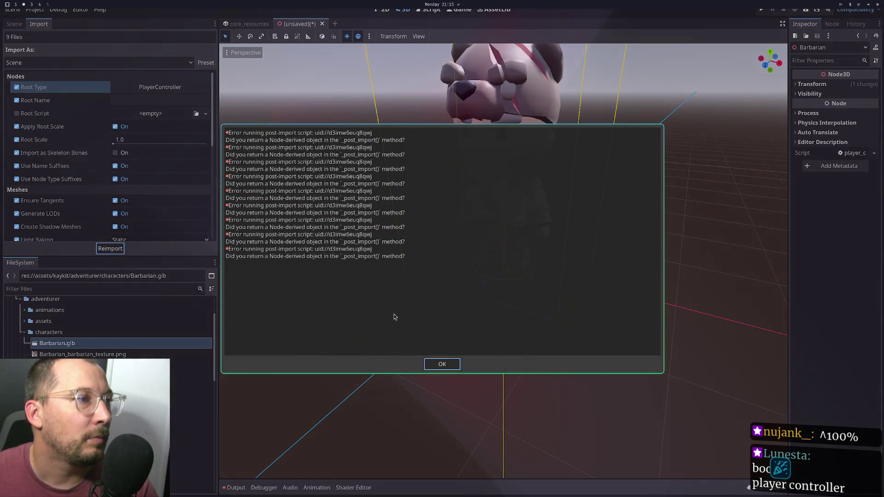
left_click(433, 365)
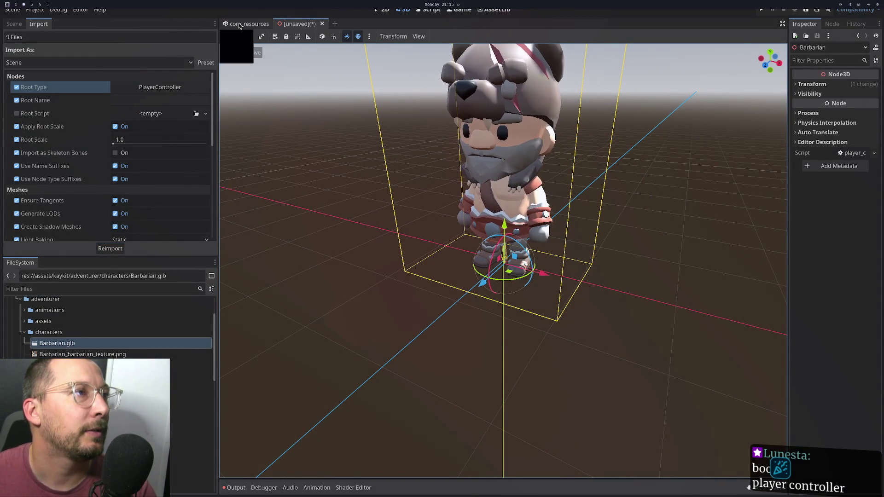
- Open the Barbarian's player controller script, close the test scene with Don't Save, and go to Neovim
left_click(14, 24)
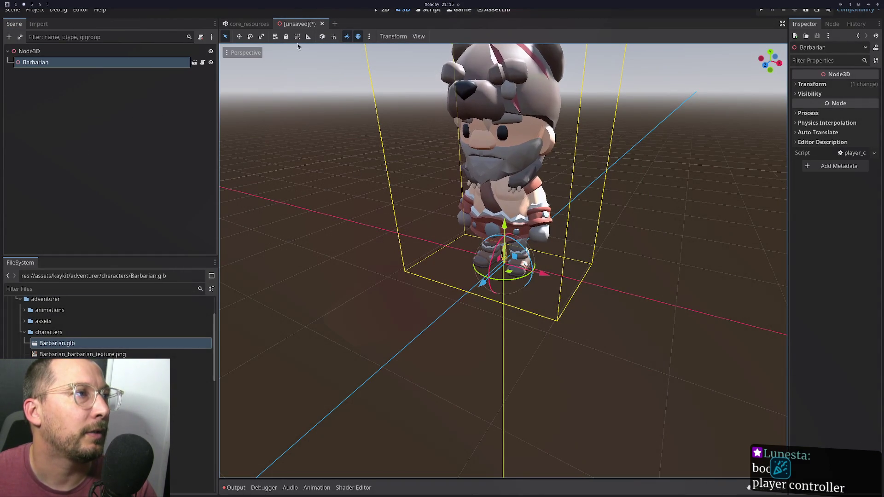
left_click(202, 63)
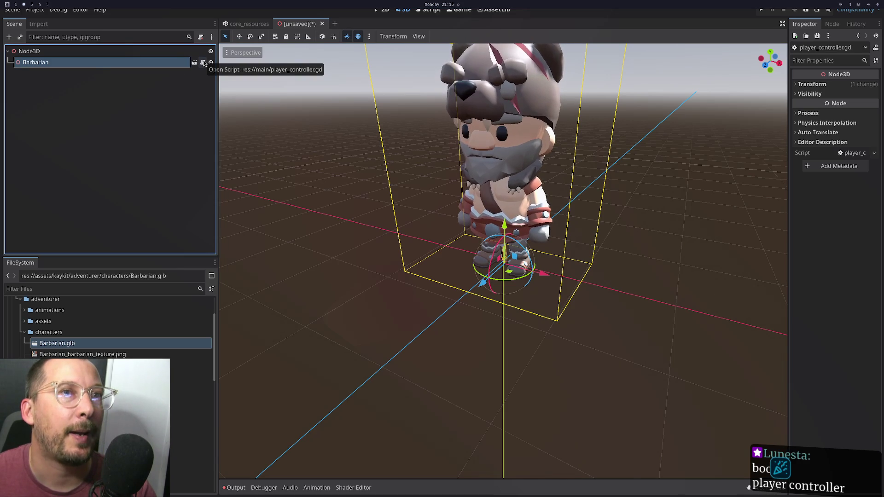
left_click(321, 23)
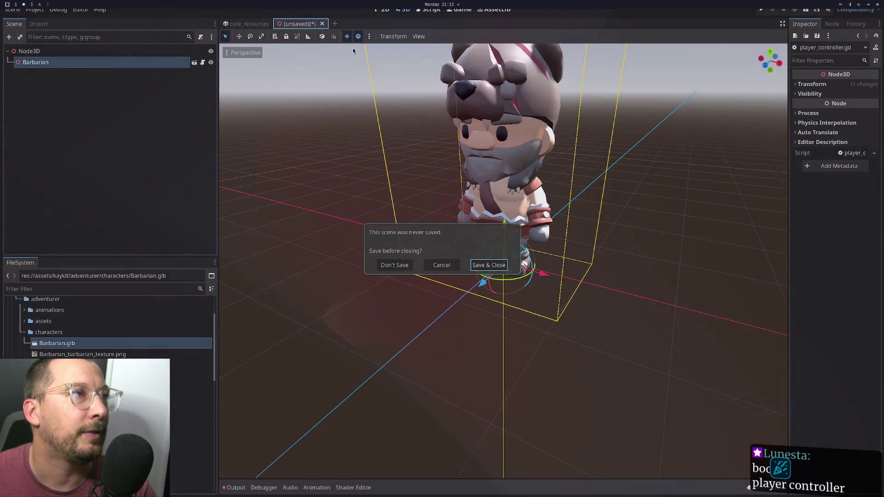
left_click(395, 265)
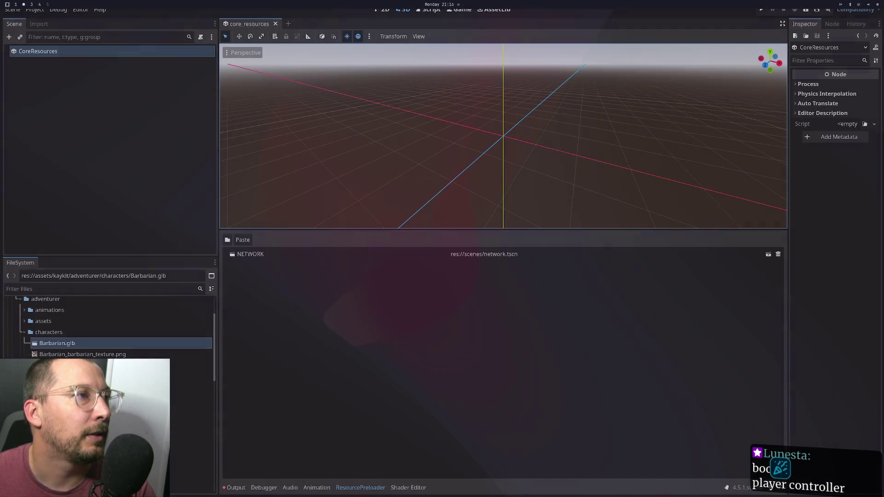
key("super+1")
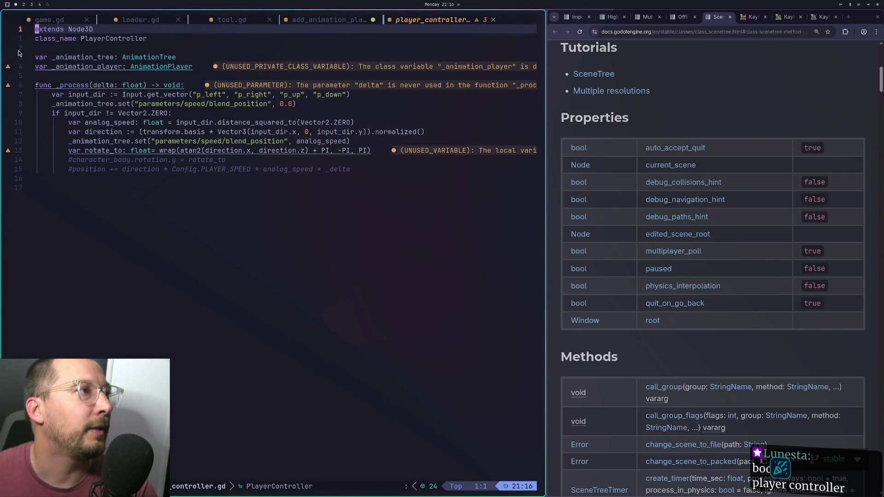
left_click(36, 59)
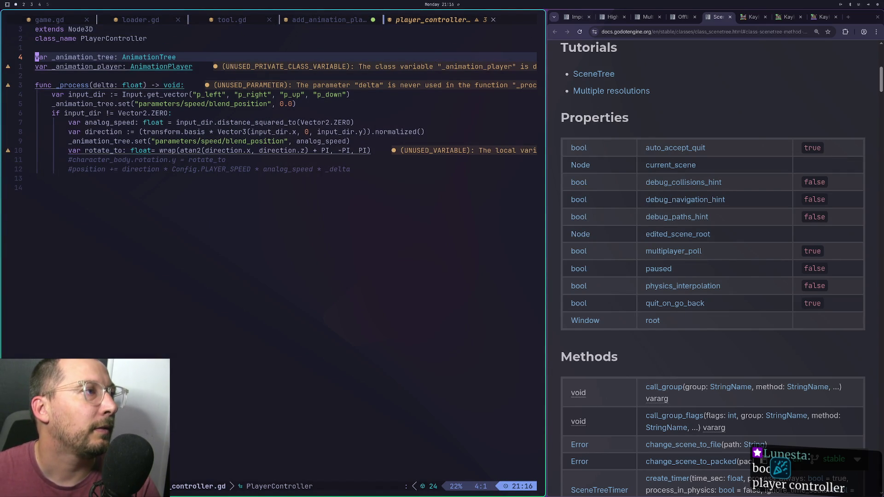
key("j")
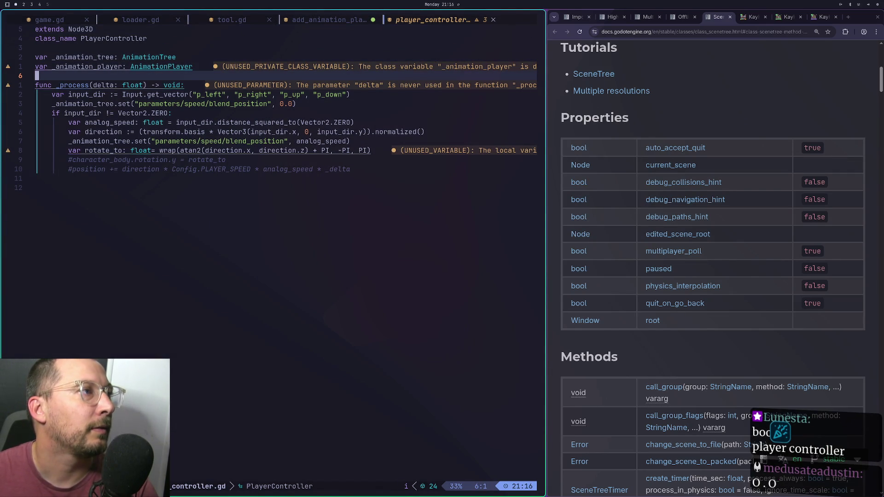
type("ki@export")
key("Escape")
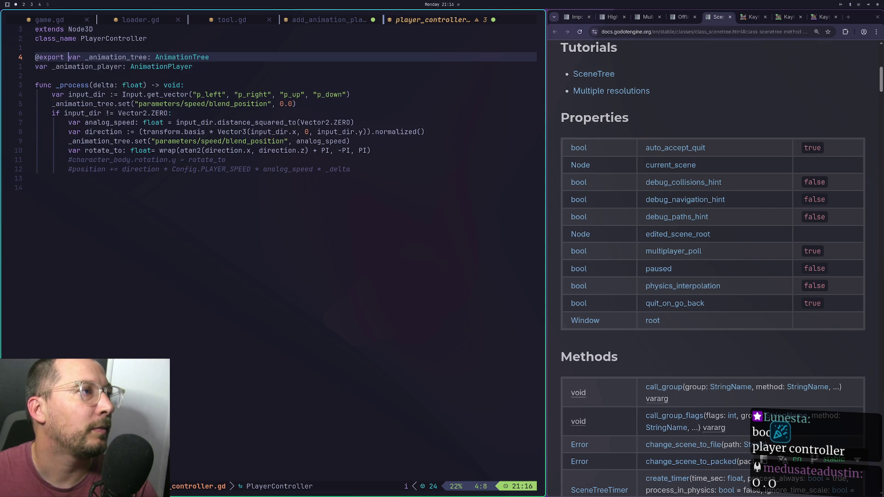
type(":w")
key("Return")
key("super+2")
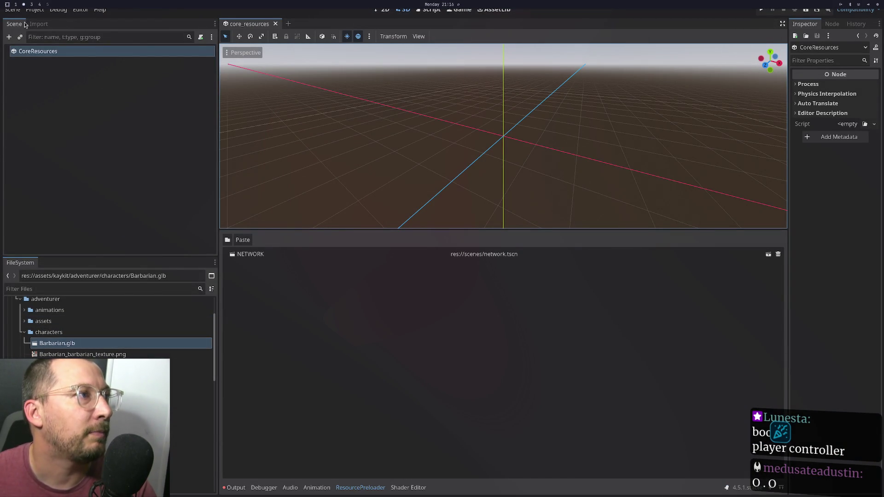
- Reimport Barbarian.glb from the Import tab and dismiss the error list
left_click(39, 23)
left_click(113, 248)
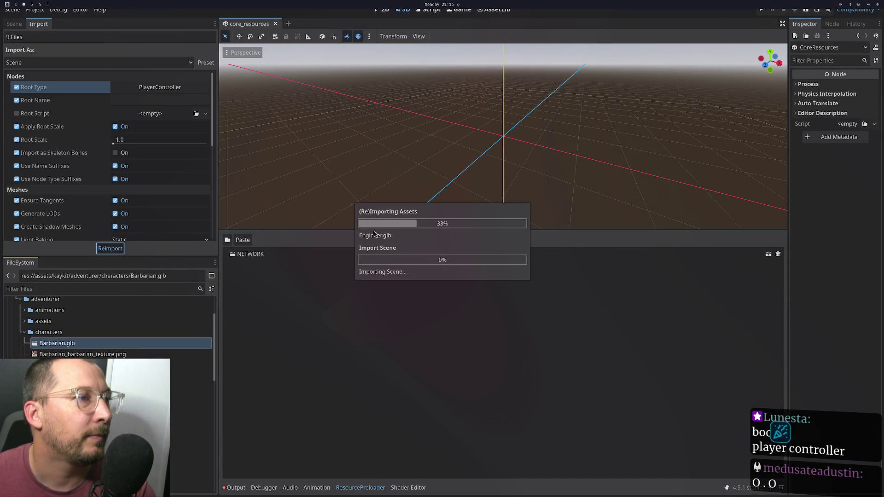
left_click(442, 364)
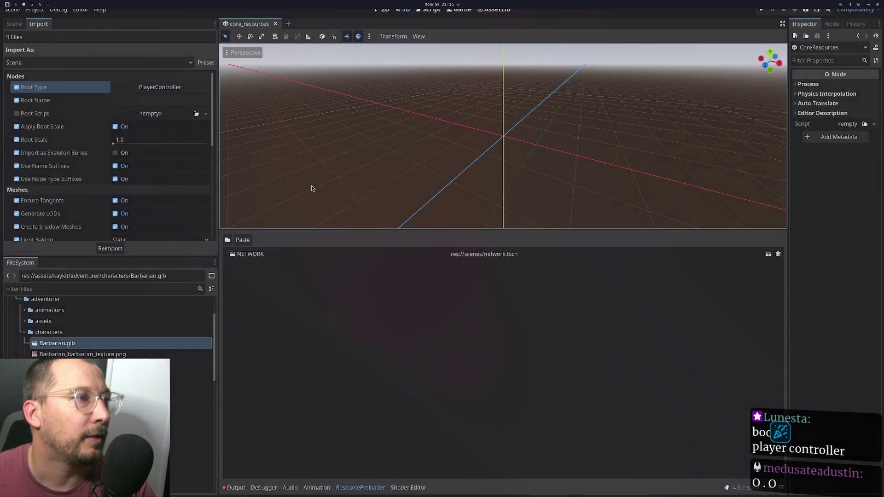
- Create a new 3D scene and drag a Barbarian.glb instance into its viewport
left_click(11, 10)
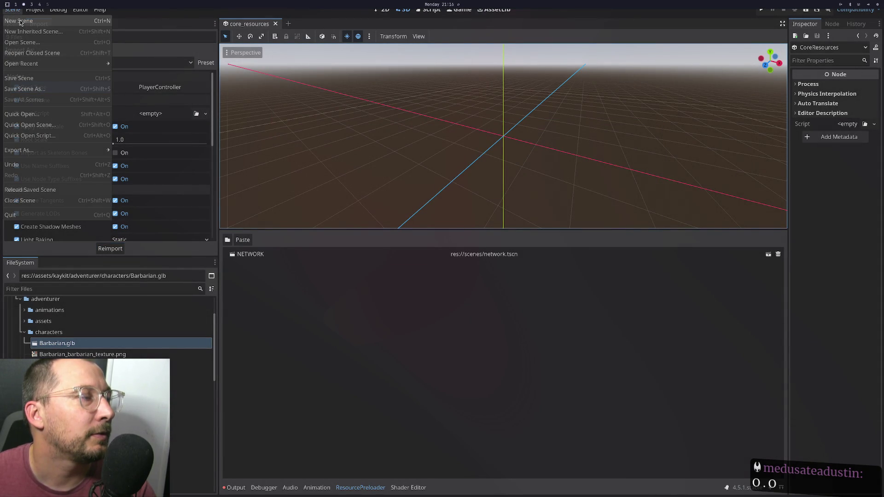
left_click(20, 21)
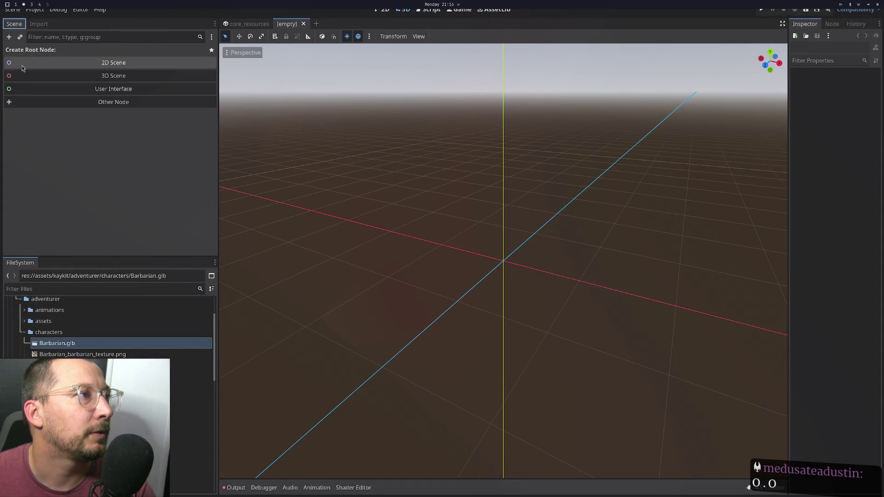
left_click(27, 80)
mouse_move(57, 343)
left_mouse_down()
mouse_move(120, 332)
mouse_move(373, 226)
left_mouse_up()
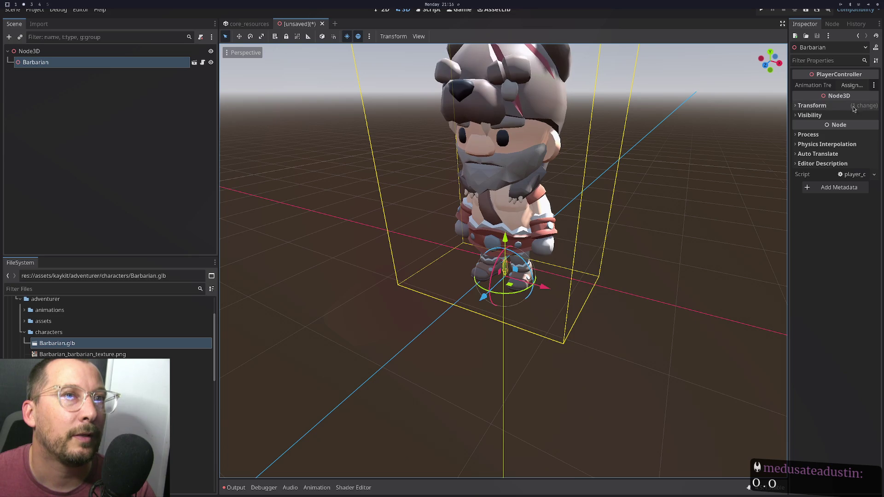
key("super+1")
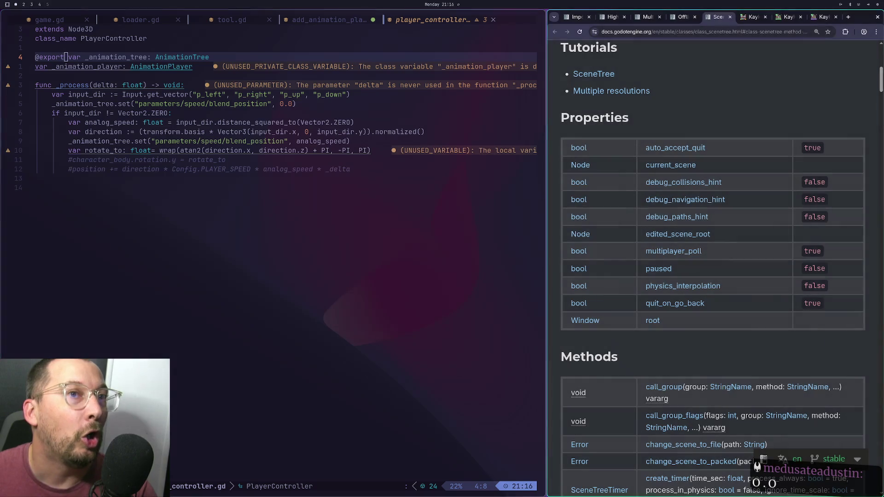
- Inspect the _animation_tree assignment line in add_animation_player.gd, then return to Godot
key("super+2")
key("super+1")
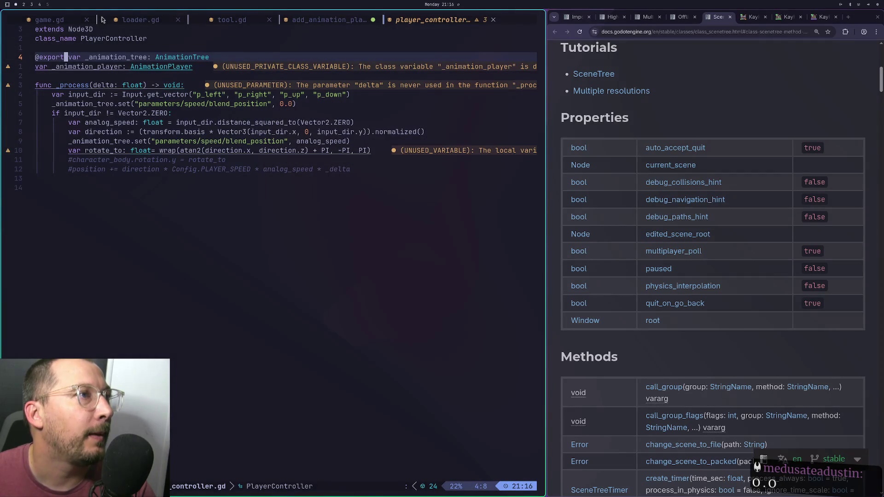
left_click(329, 29)
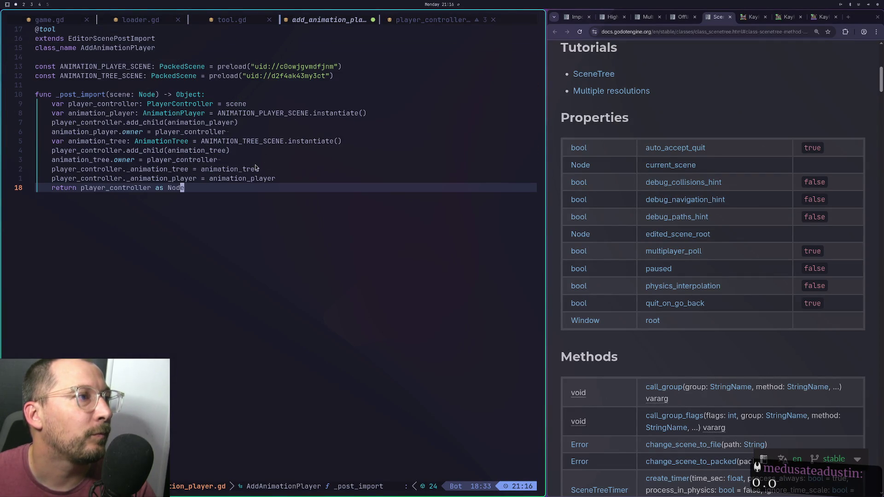
left_click(269, 169)
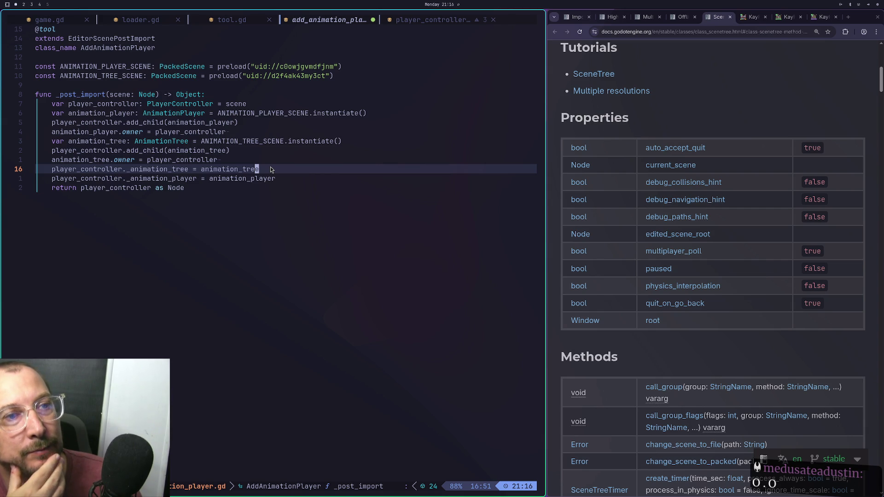
key("super+2")
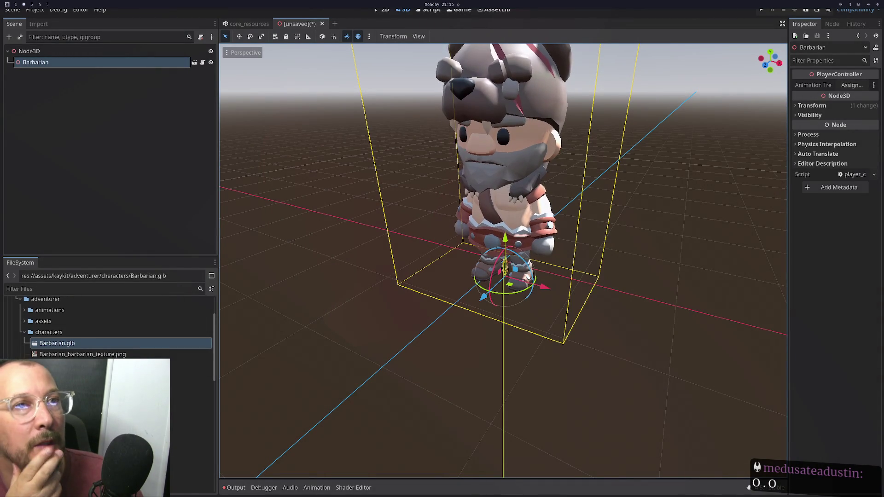
- Cancel assigning the Animation Tree property, then open Barbarian.glb as an inherited scene
left_click(850, 85)
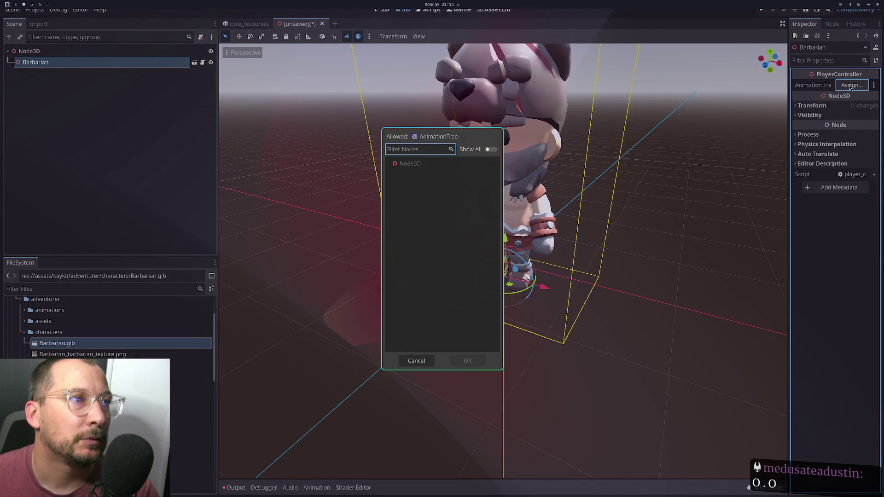
left_click(416, 361)
left_click(118, 64)
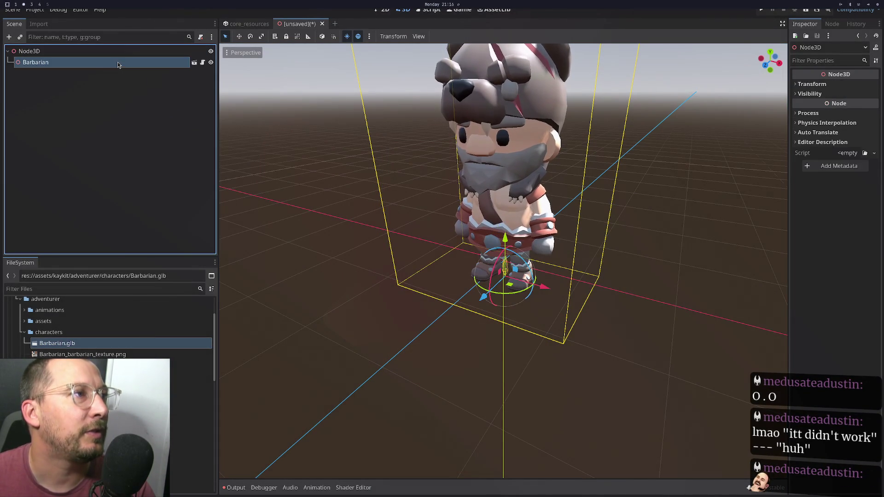
right_click(118, 65)
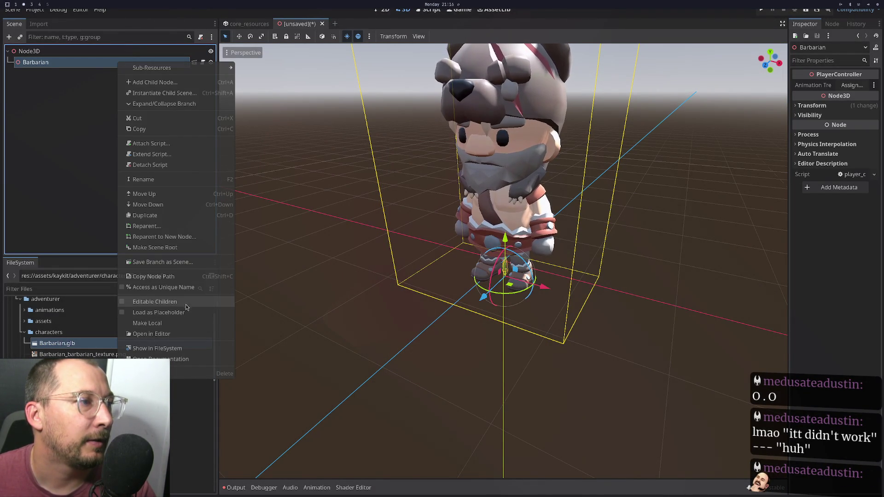
left_click(51, 75)
left_click(194, 62)
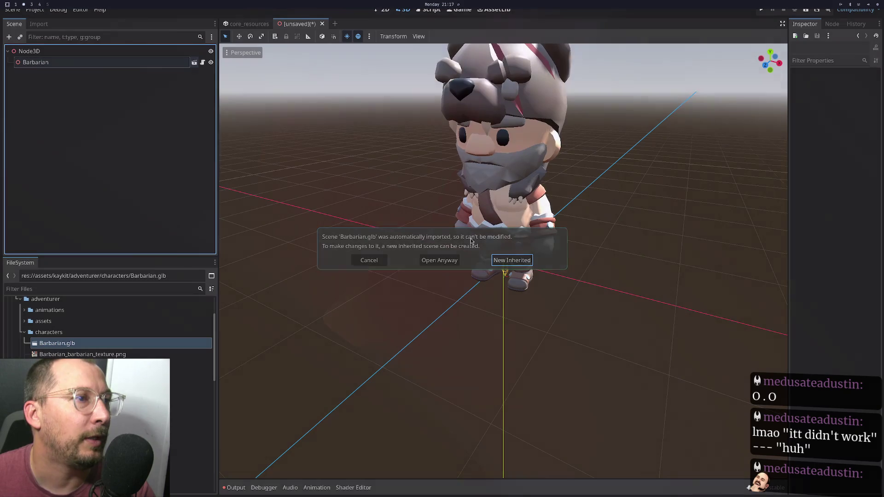
left_click(512, 259)
- Close the inherited Barbarian scene without saving and switch back to Neovim
left_click(127, 52)
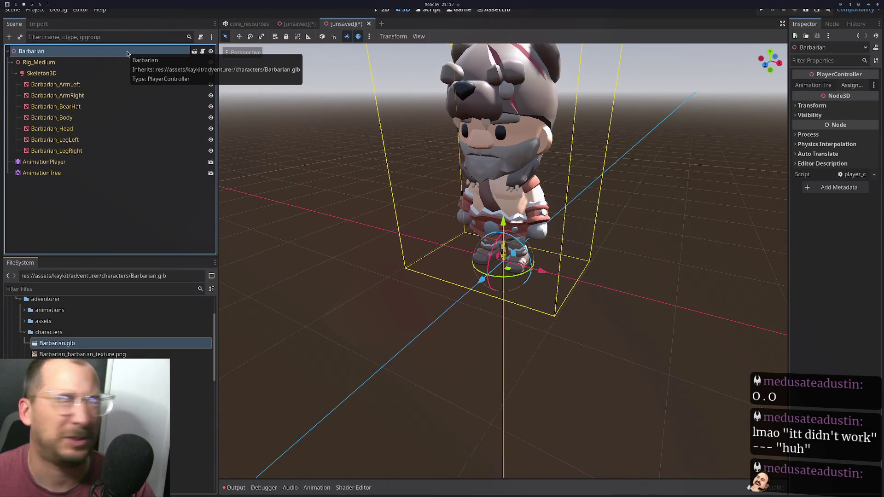
left_click(370, 25)
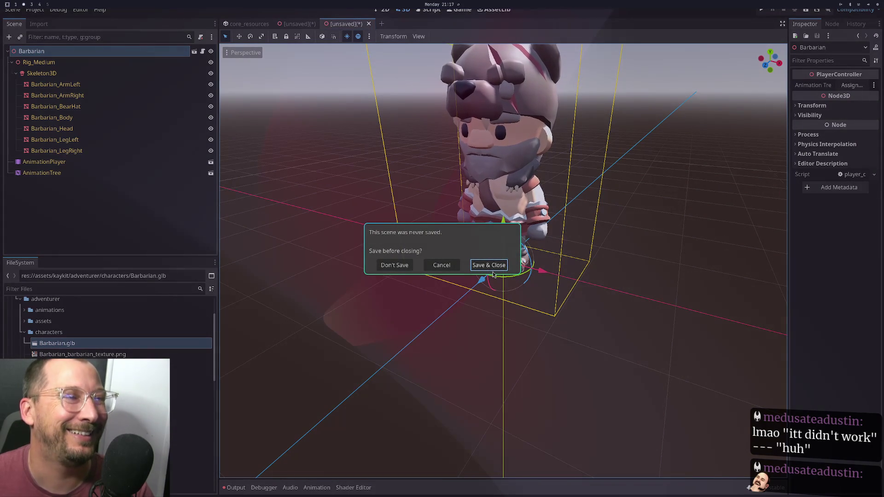
left_click(395, 266)
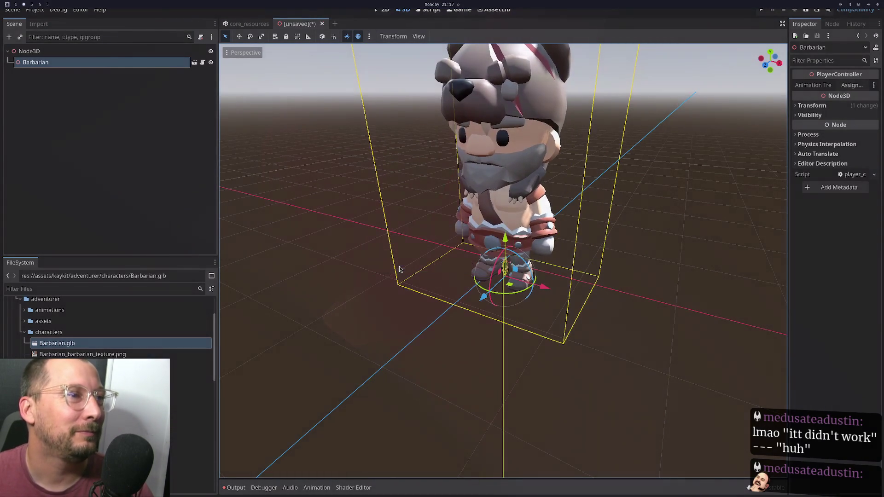
key("super+1")
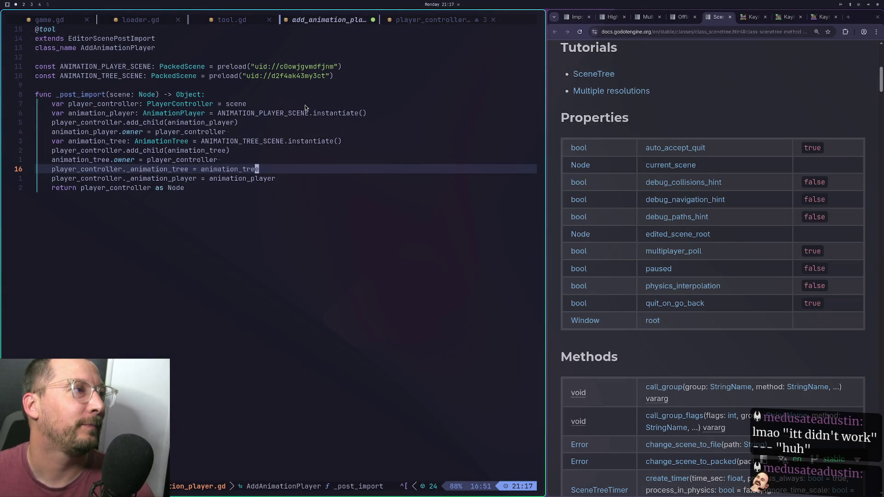
- Delete the two animation assignment lines from add_animation_player.gd and save it
key("d")
key("j")
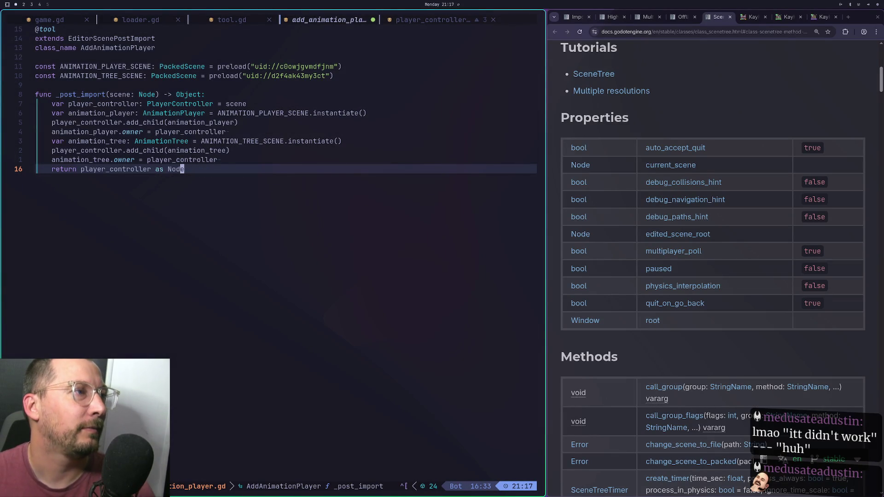
key("colon")
type("w")
key("Return")
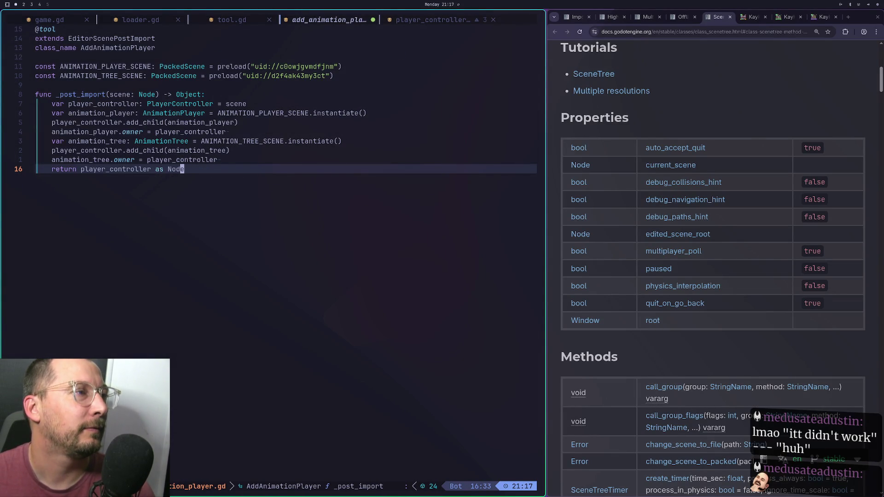
key("shift+l")
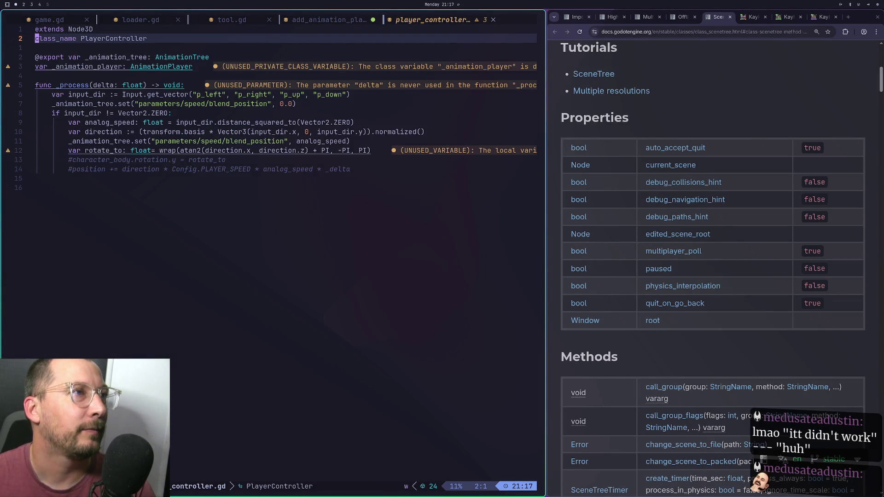
key("j")
key("j")
key("j")
key("j")
key("j")
key("j")
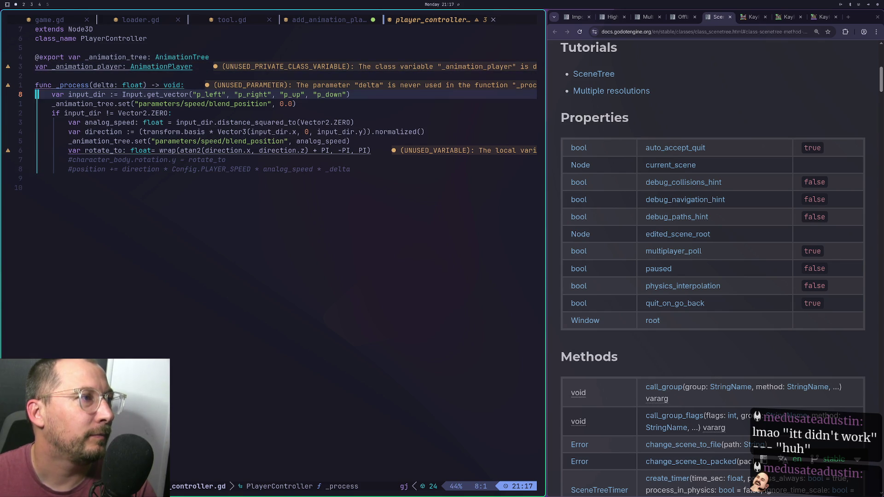
key("k")
key("k")
key("i")
key("Return")
key("Escape")
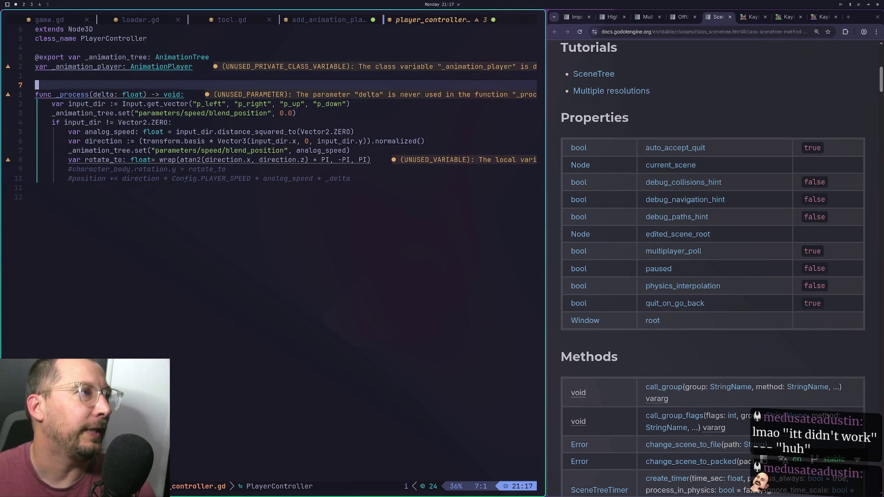
key("k")
key("k")
key("k")
key("d")
key("w")
type("dw")
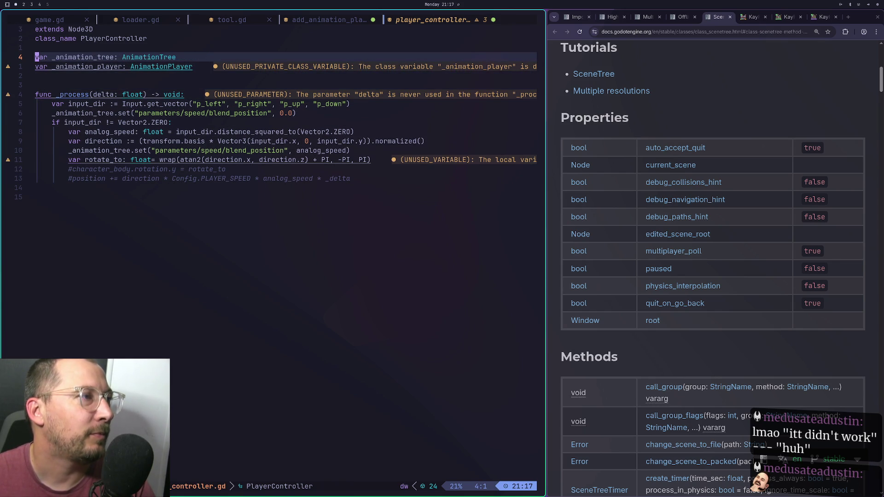
type(":w")
key("Return")
- Initialize _animation_tree to $AnimationTree and _animation_player to $AnimationPlayer
type("j")
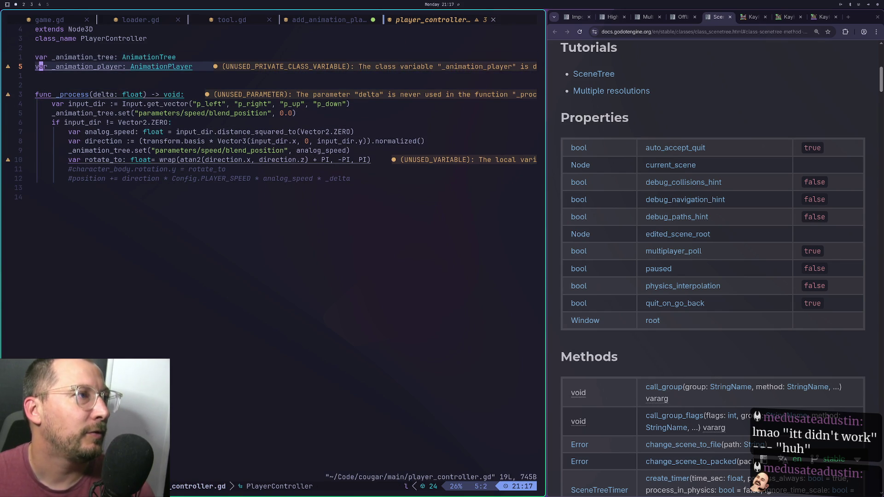
type("klij")
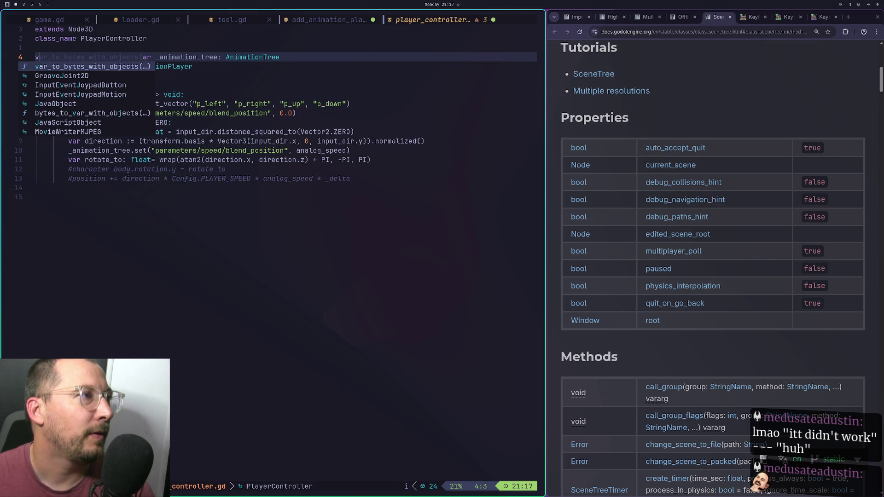
key("Escape")
key("l")
key("l")
key("l")
type("WEa ")
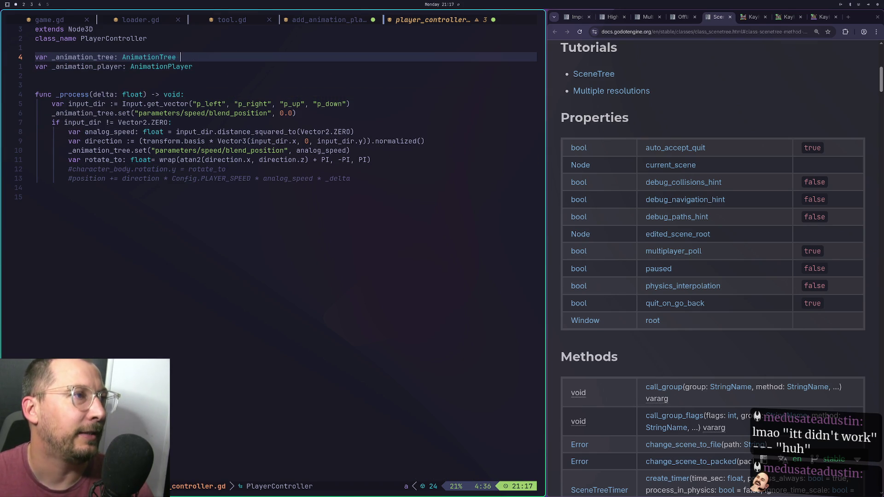
type(" $A")
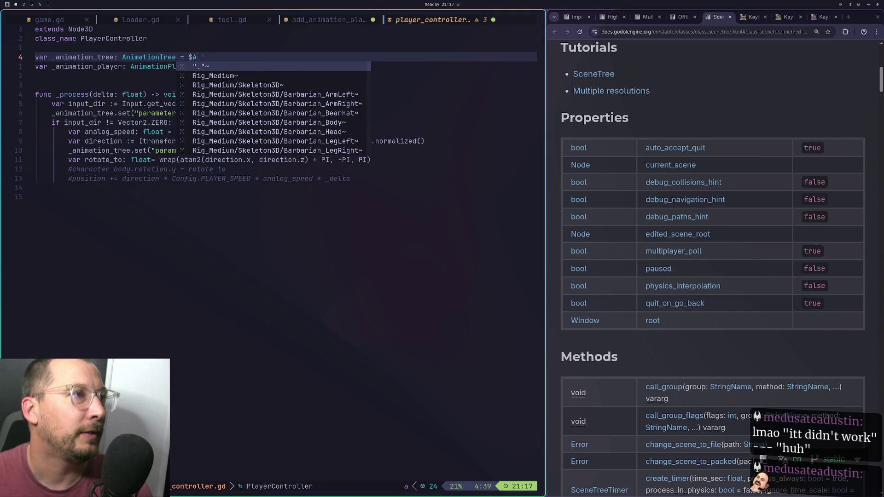
type("nima")
key("Return")
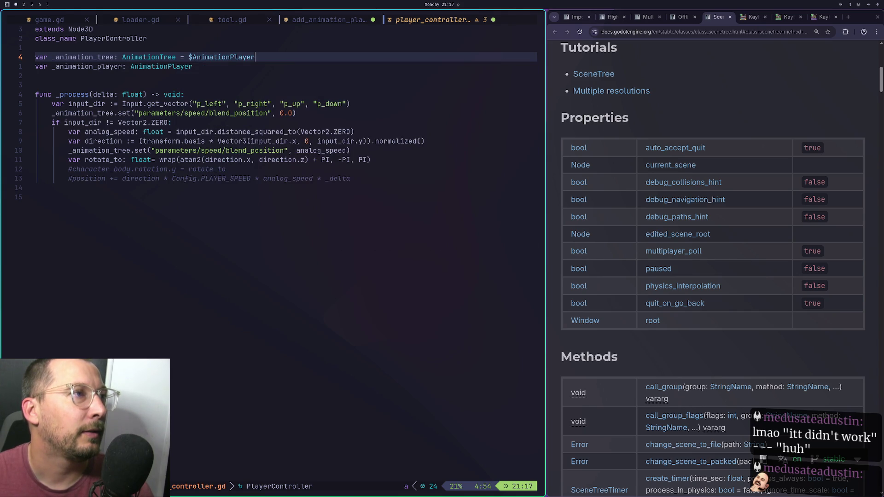
key("BackSpace")
key("BackSpace")
key("BackSpace")
key("Tab")
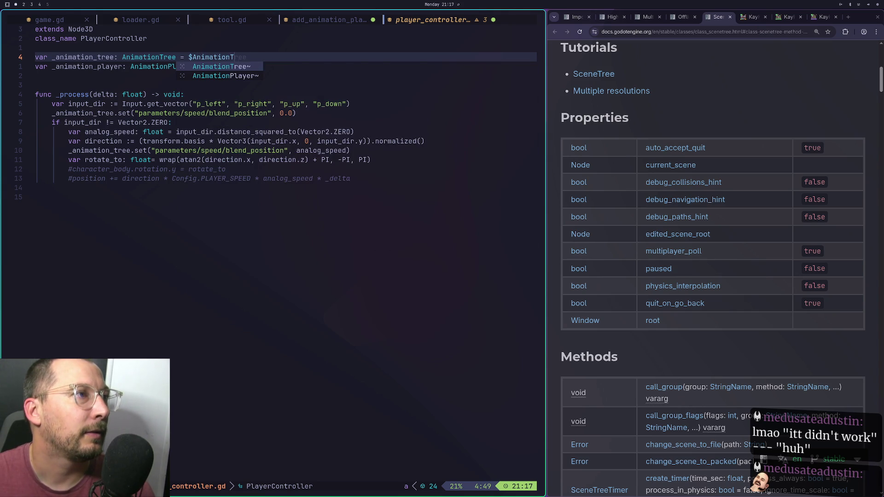
key("Escape")
type("jA = ")
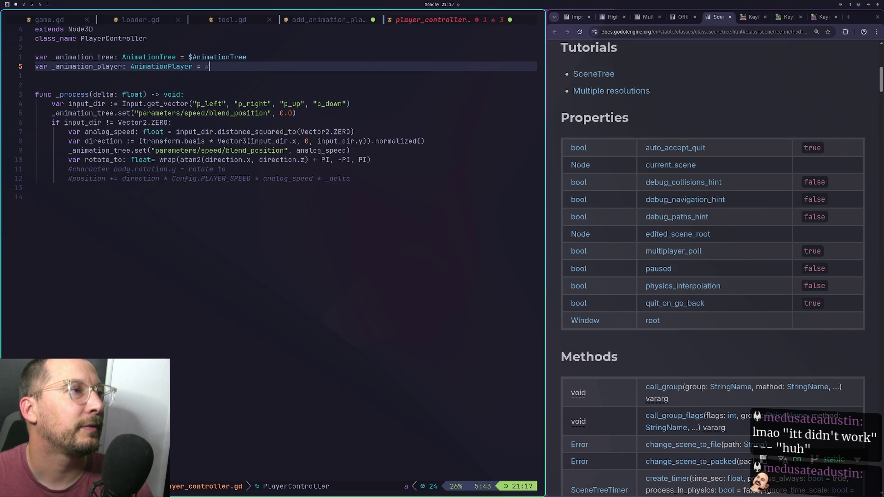
type("$Ani")
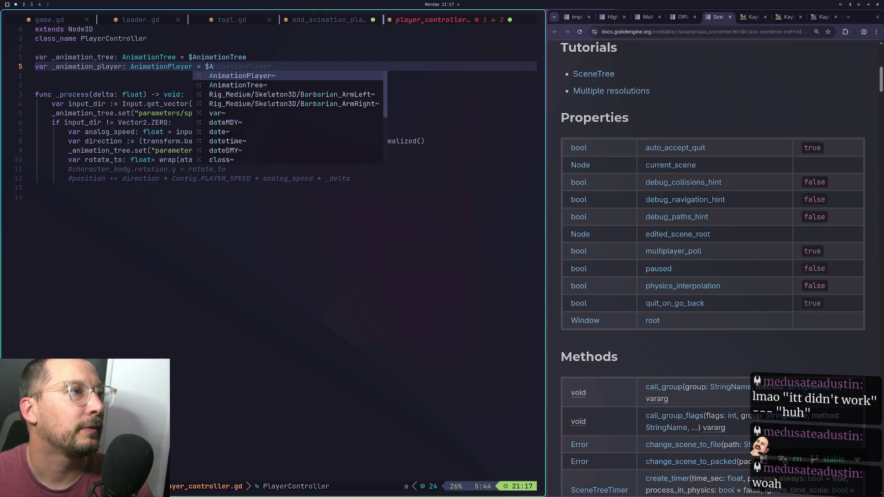
key("Tab")
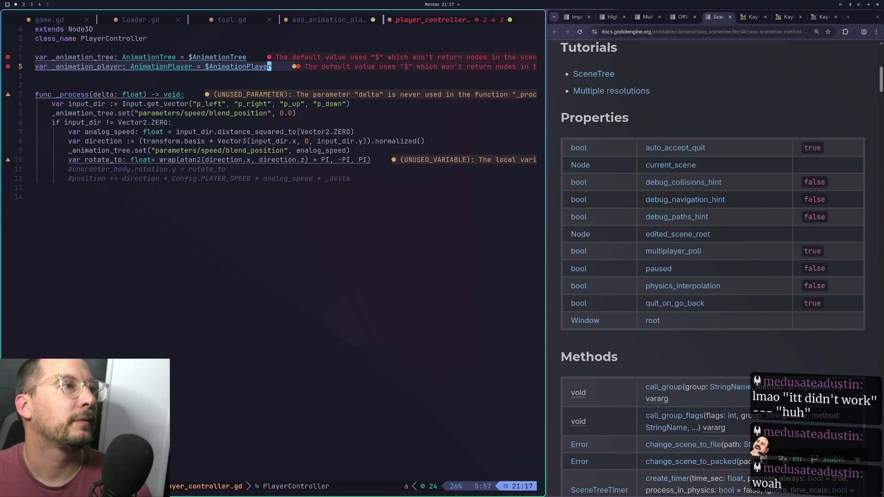
- Save player_controller.gd with :w and bring up the Trouble diagnostics list
key("Escape")
key("colon")
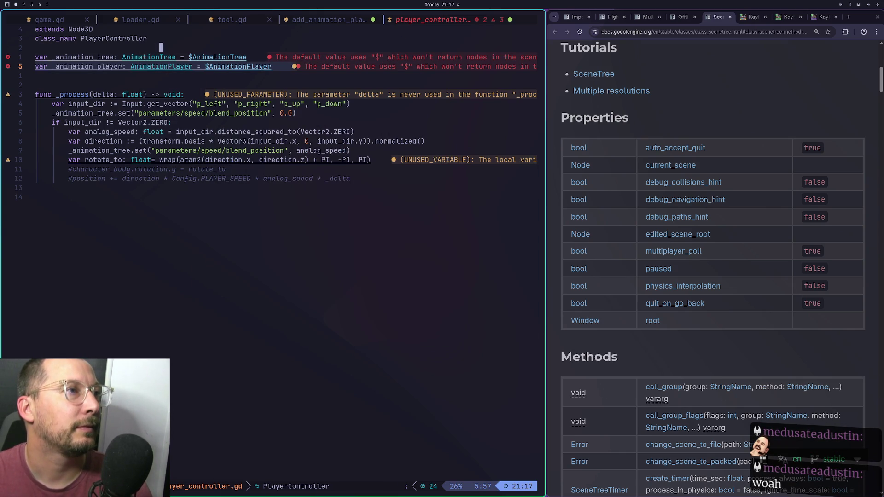
type("w")
key("Return")
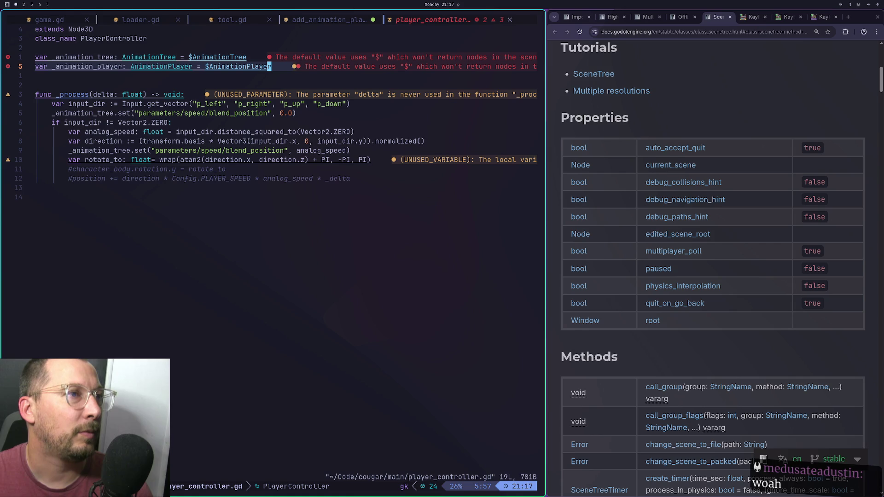
key("space")
key("x")
key("x")
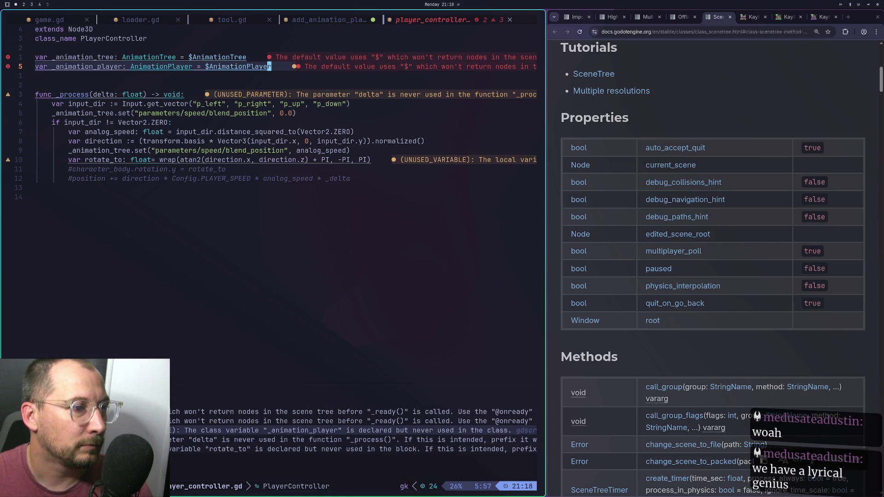
key("h")
key("h")
key("h")
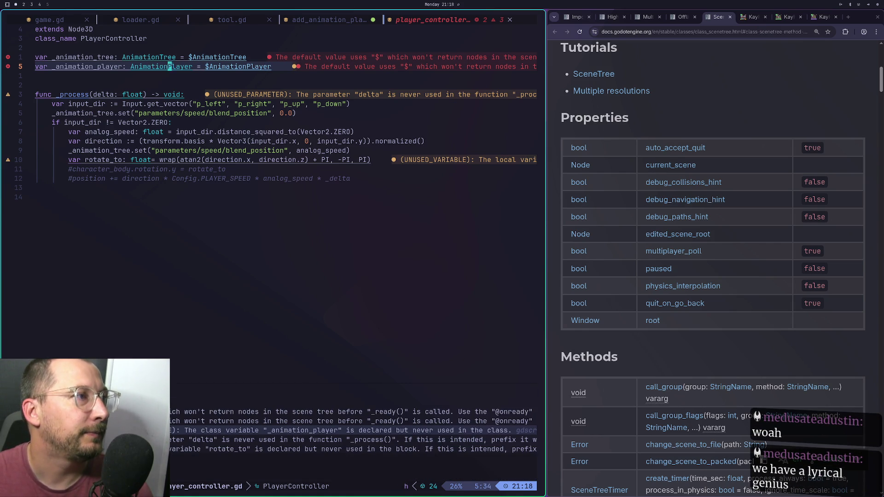
key("b")
key("b")
type("ki")
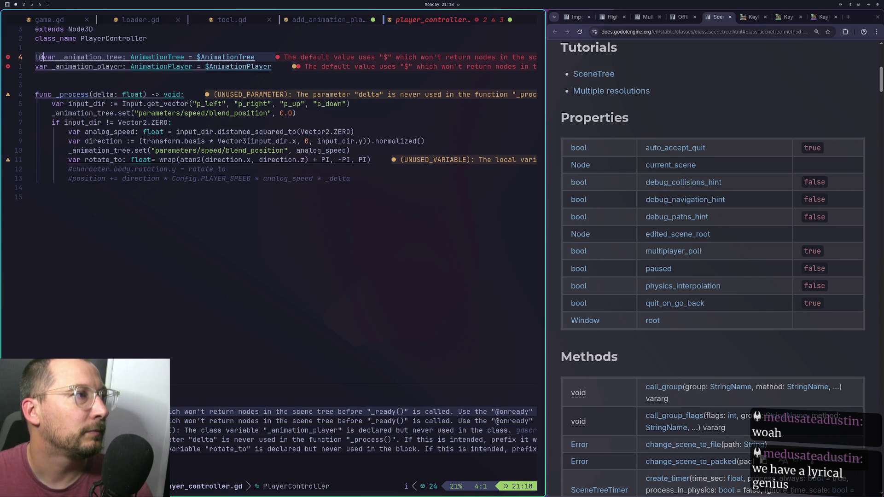
type("@onready")
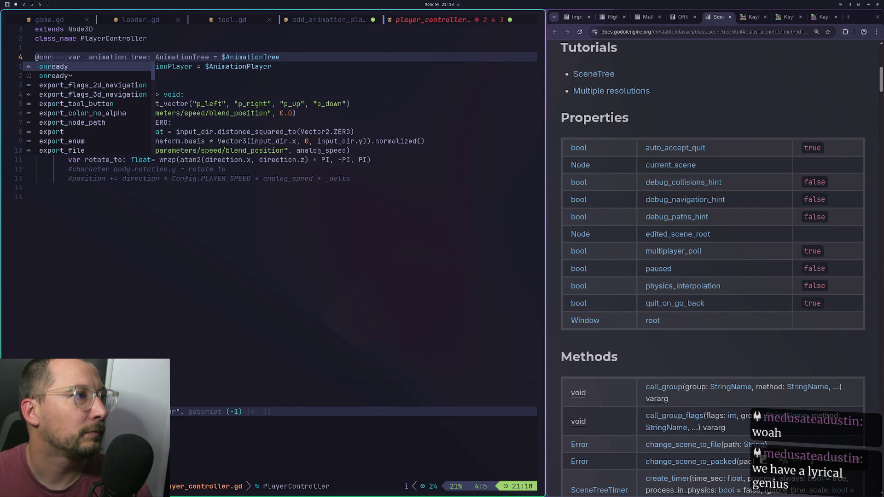
key("Escape")
key("j")
key("b")
key("b")
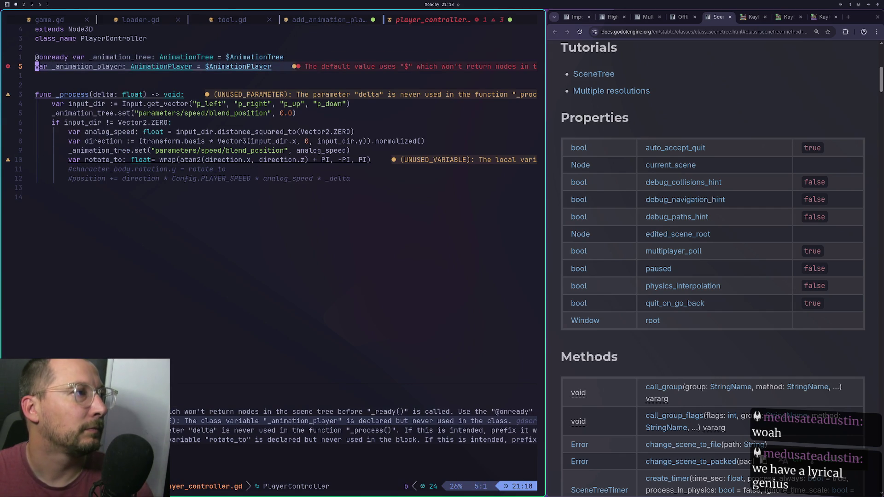
type("i@")
type("onready")
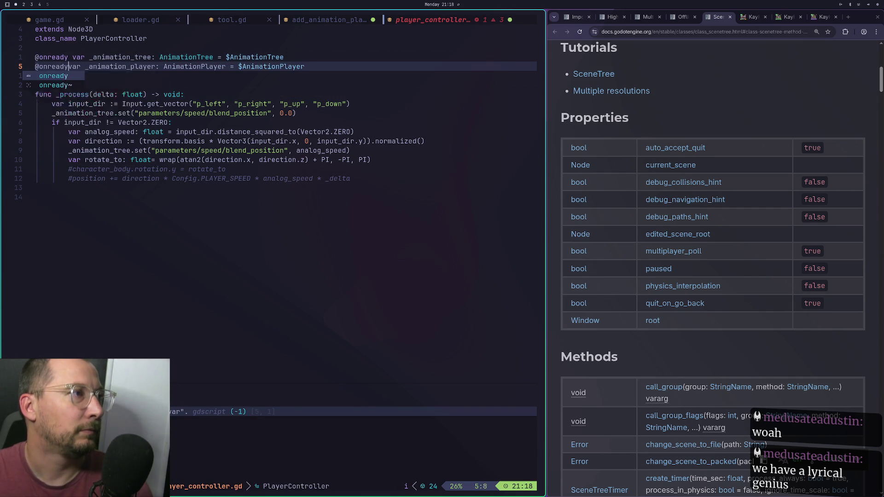
key("Escape")
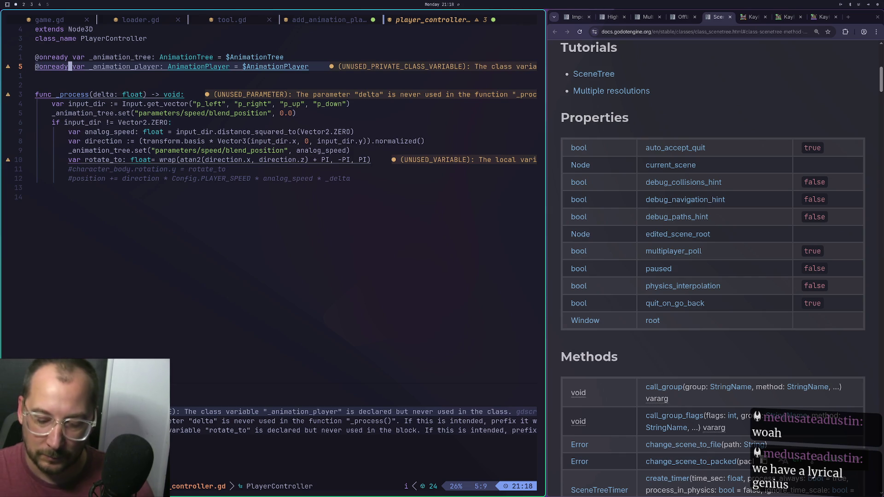
- Save the updated script and switch back to the Godot editor workspace
key("colon")
type(":w")
key("Return")
key("j")
key("j")
key("j")
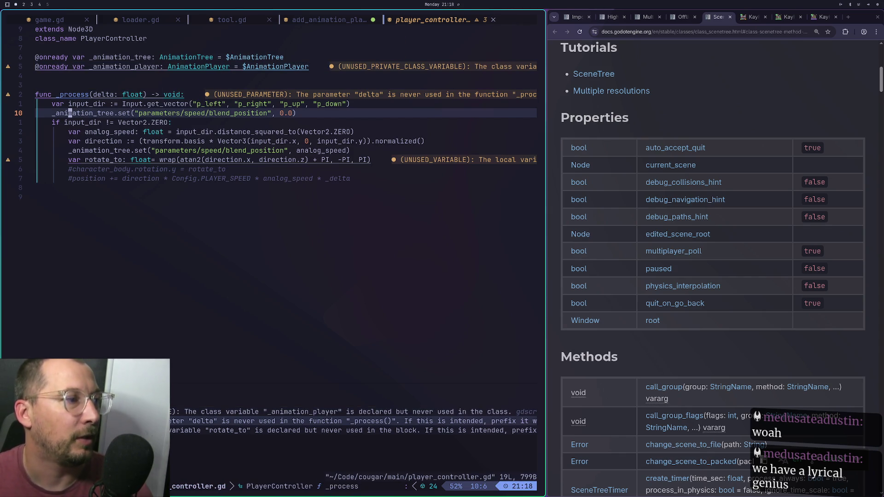
key("super+2")
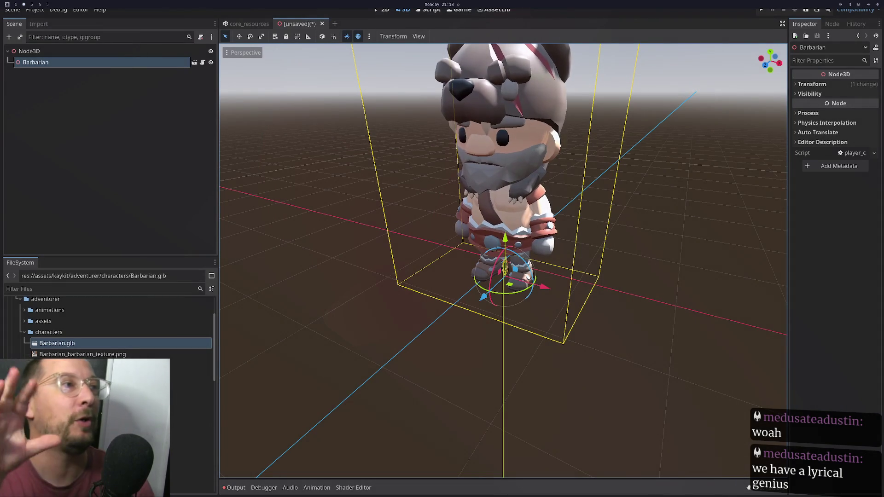
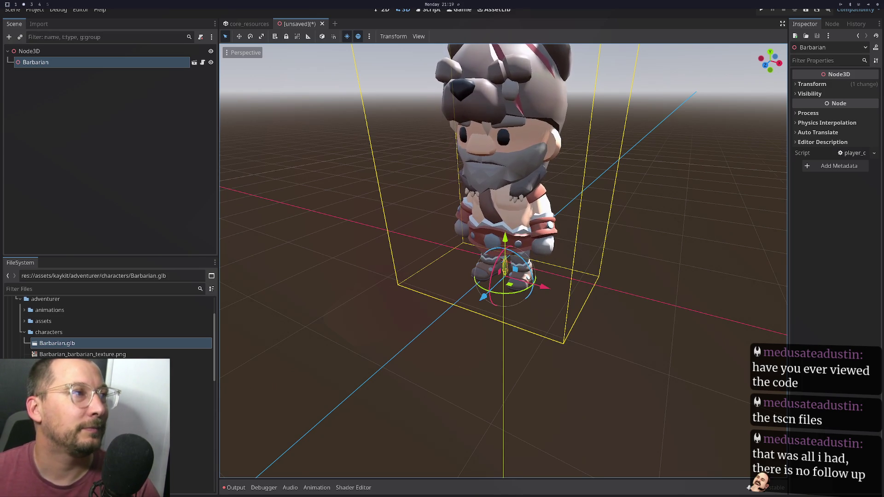
- Try opening the Barbarian model as its own scene, then dismiss the imported-scene warning
left_click(180, 163)
key("super+1")
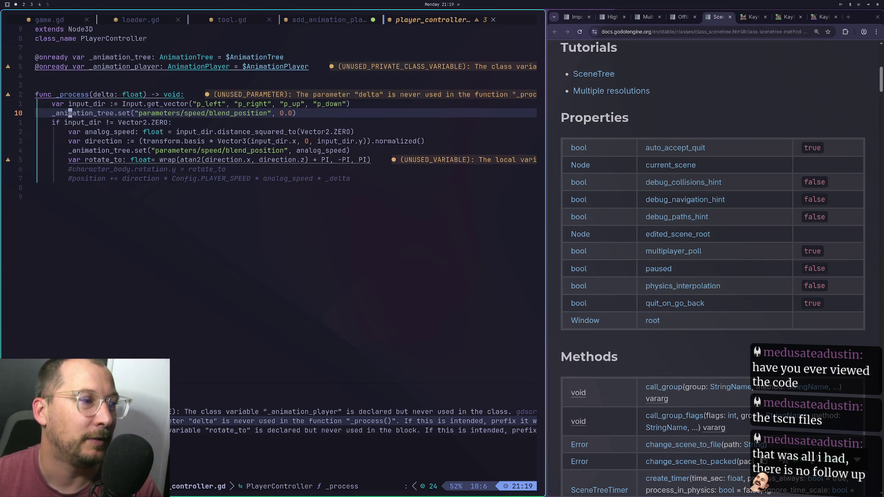
left_click(213, 95)
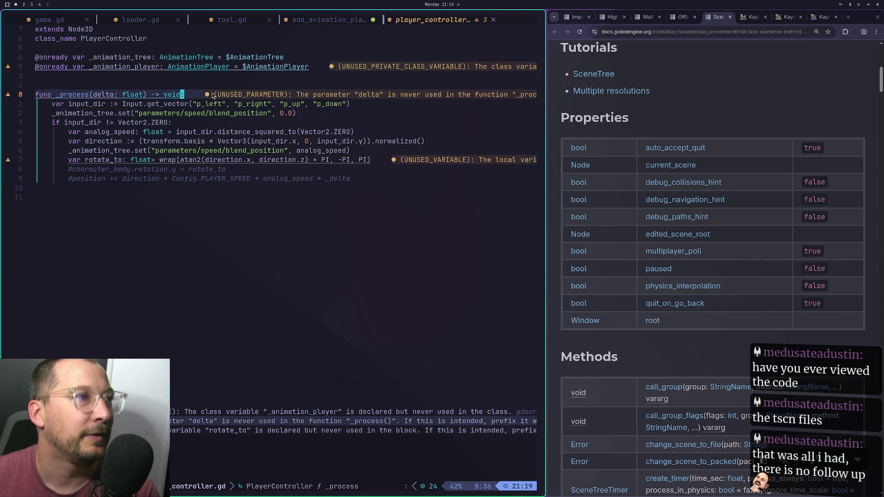
key("Escape")
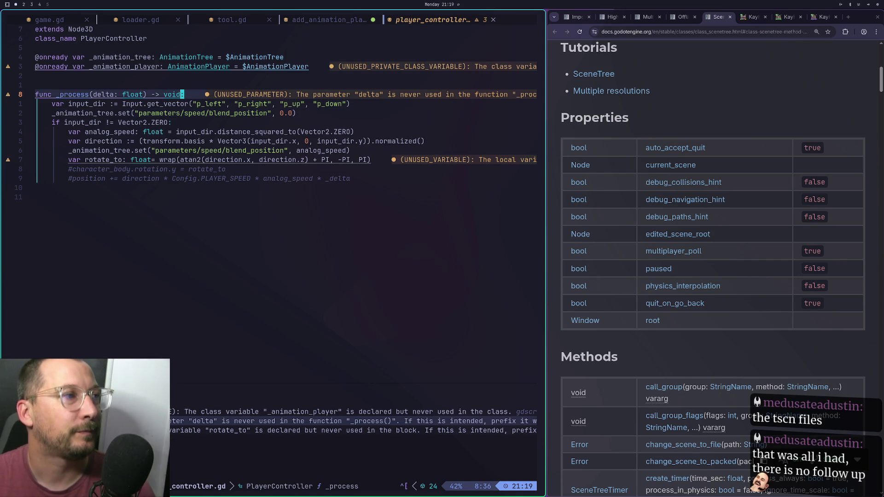
key("j")
key("j")
key("j")
key("super+2")
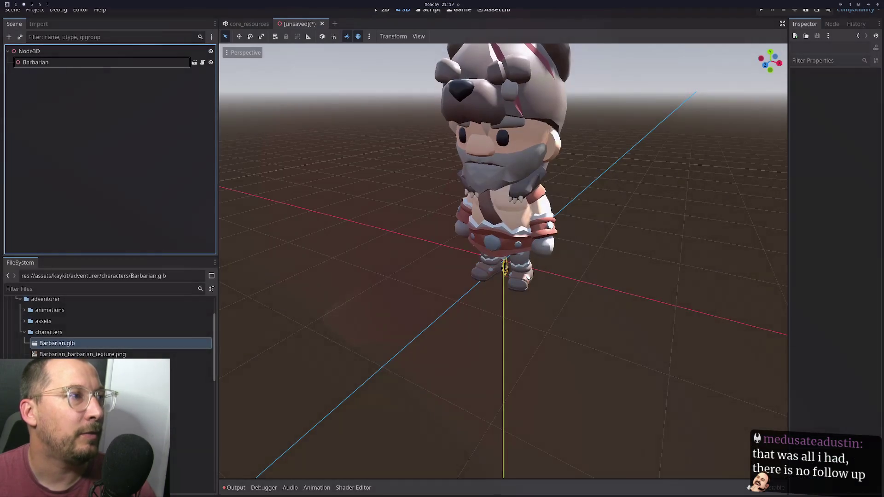
left_click(194, 62)
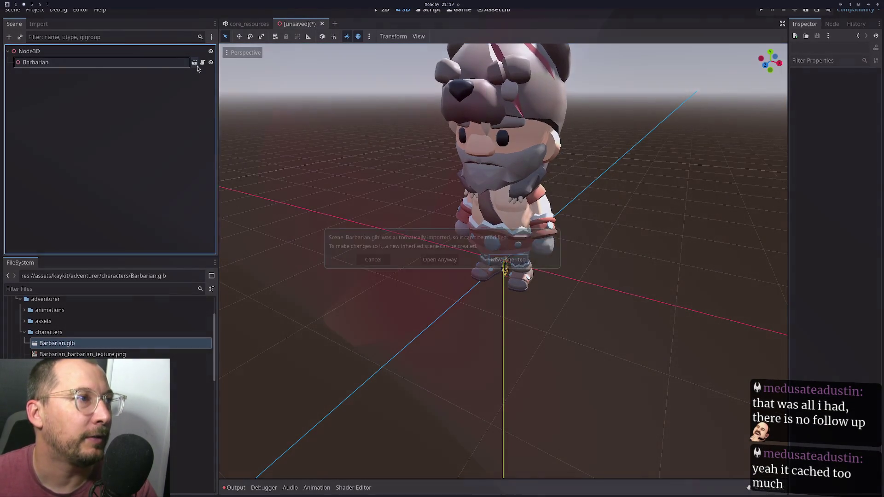
key("Tab")
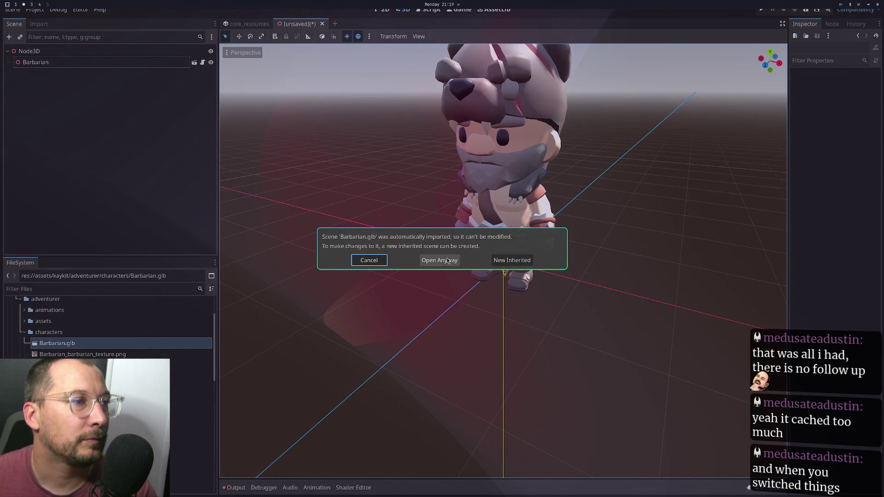
left_click(369, 261)
key("super+1")
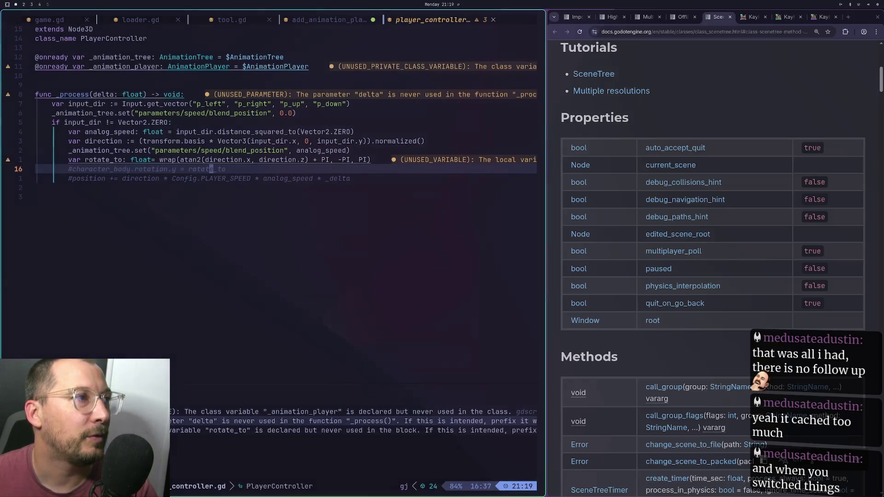
left_click(315, 67)
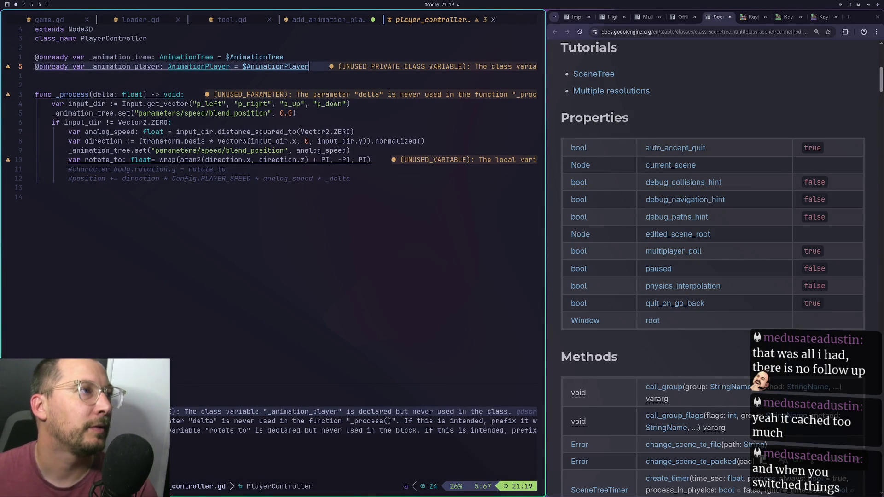
type("o@")
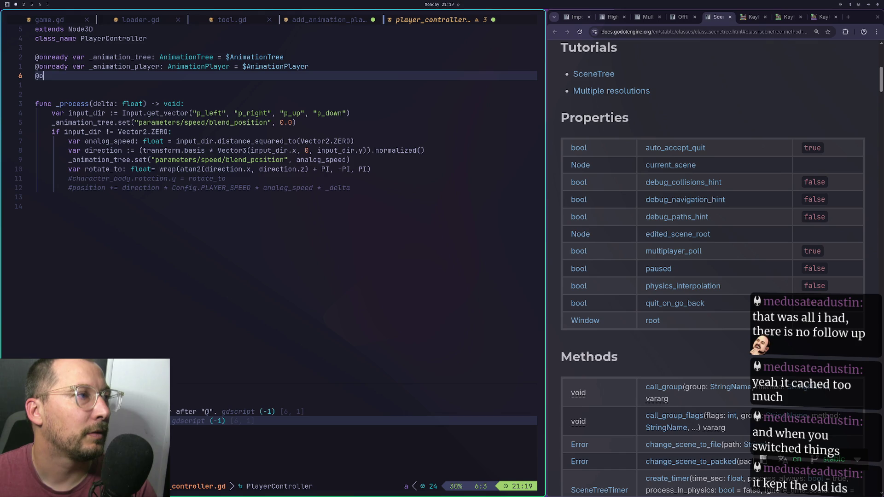
type("ady var")
type("cahar")
key("BackSpace")
type("harc")
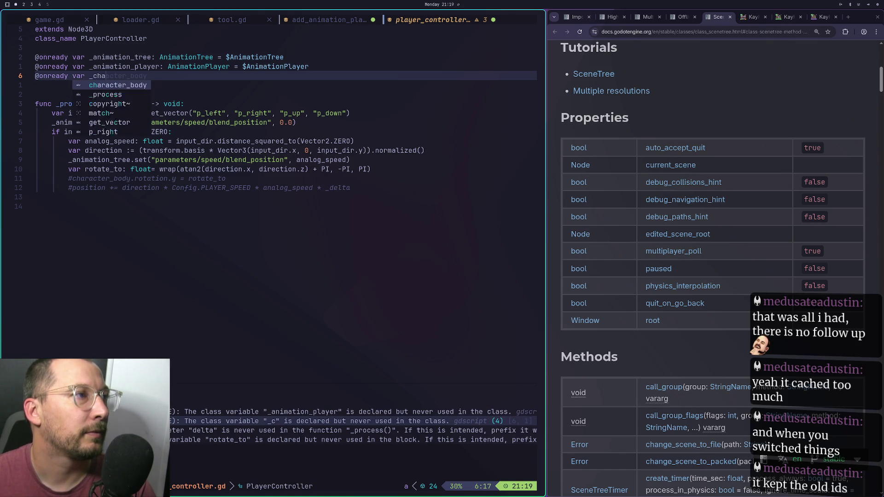
key("Return")
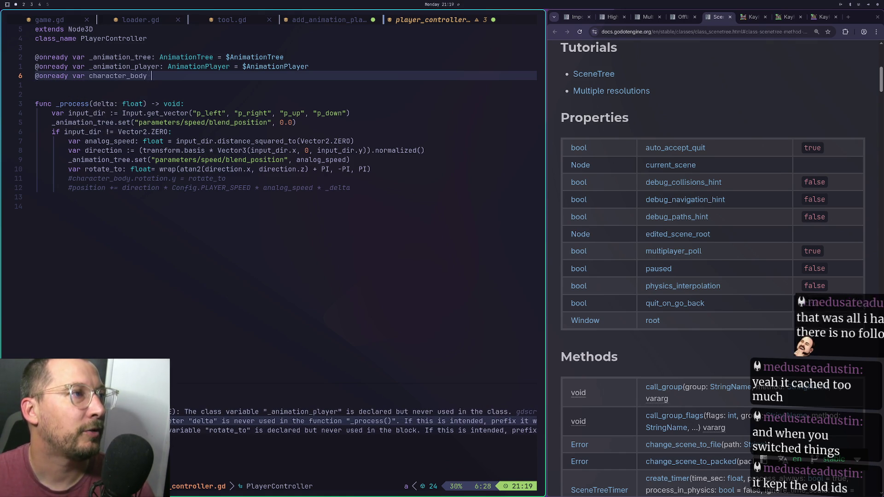
type(": Node3D = $")
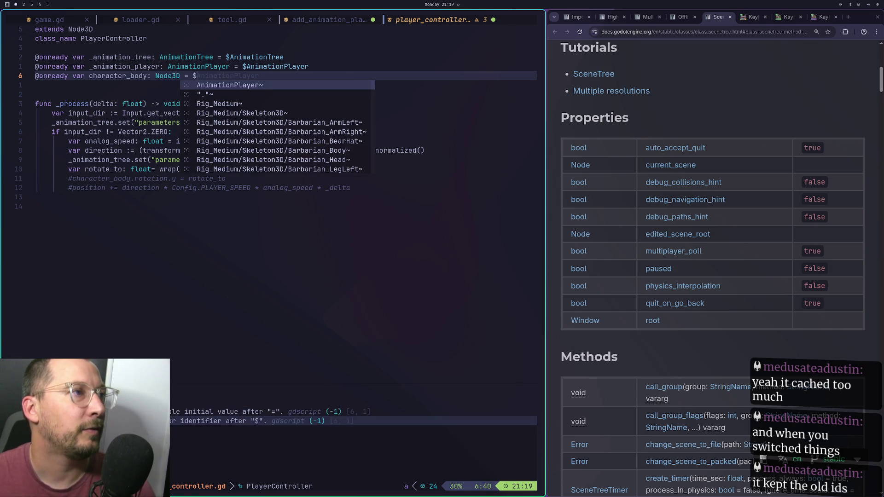
- Check the Barbarian's node names, then finish the declaration with $Rig_Medium and save
key("super+2")
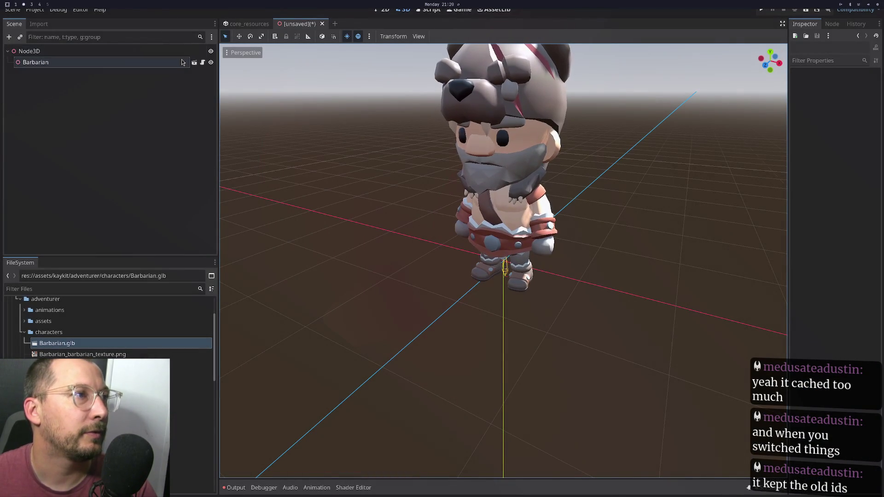
left_click(194, 63)
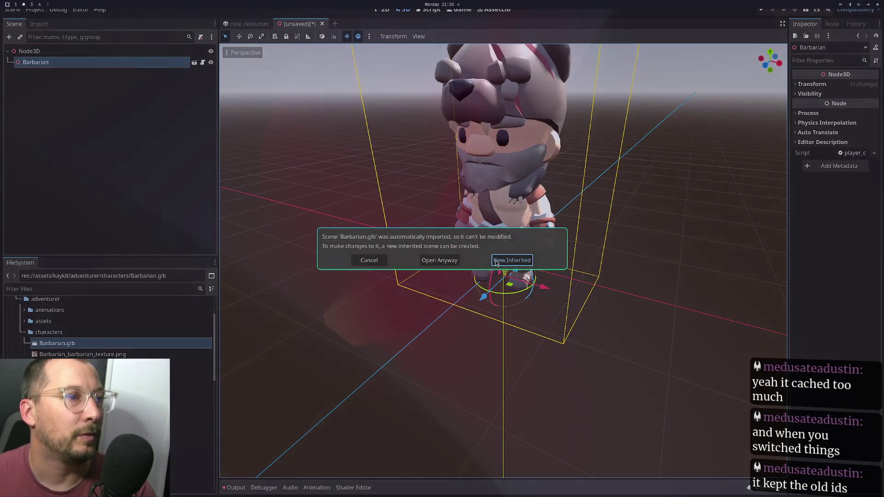
left_click(511, 261)
key("super+1")
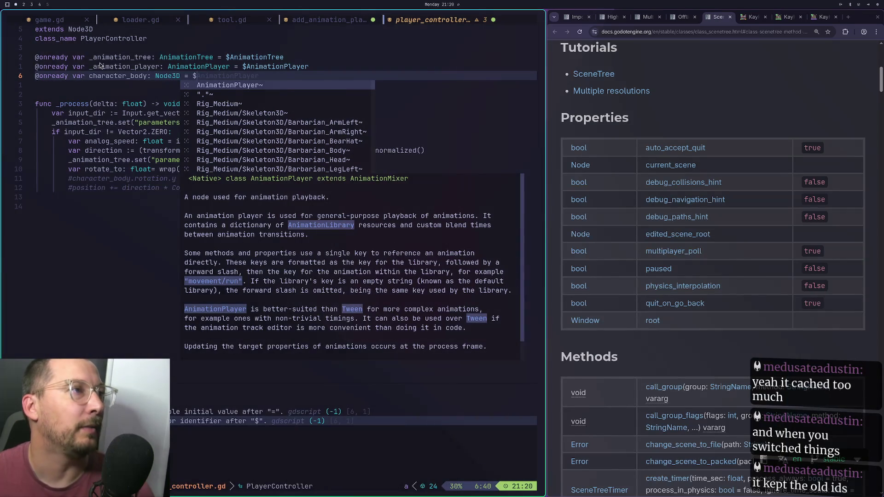
type("Rig")
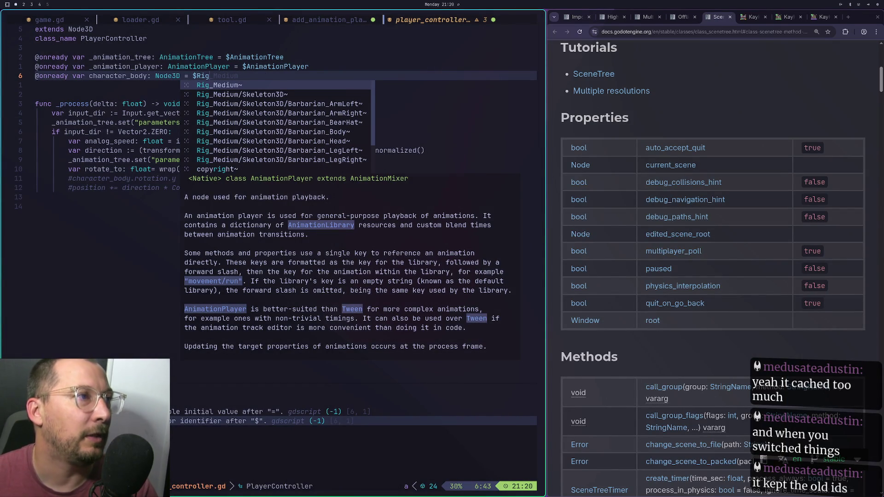
type("_Medium")
key("Escape")
type(":w")
key("Return")
- Uncomment the rotation.y line in _process and save the script
key("j")
key("j")
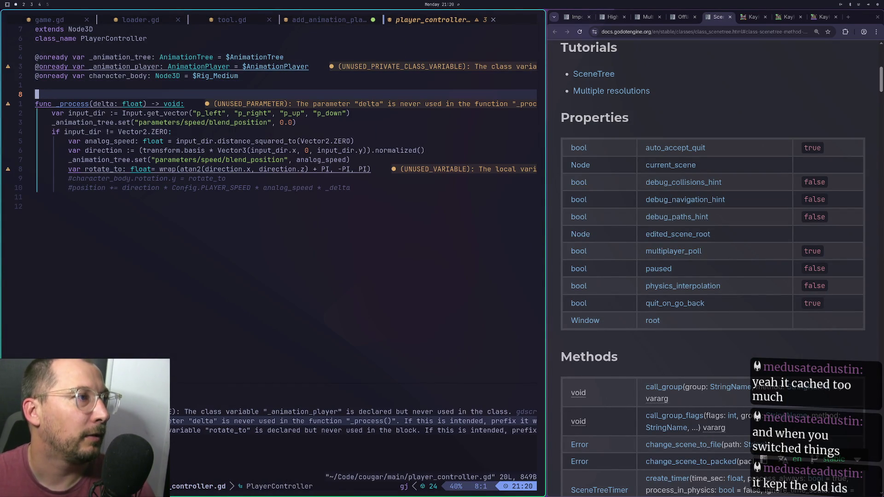
key("d")
key("d")
type(":w")
key("Return")
key("j")
key("j")
key("j")
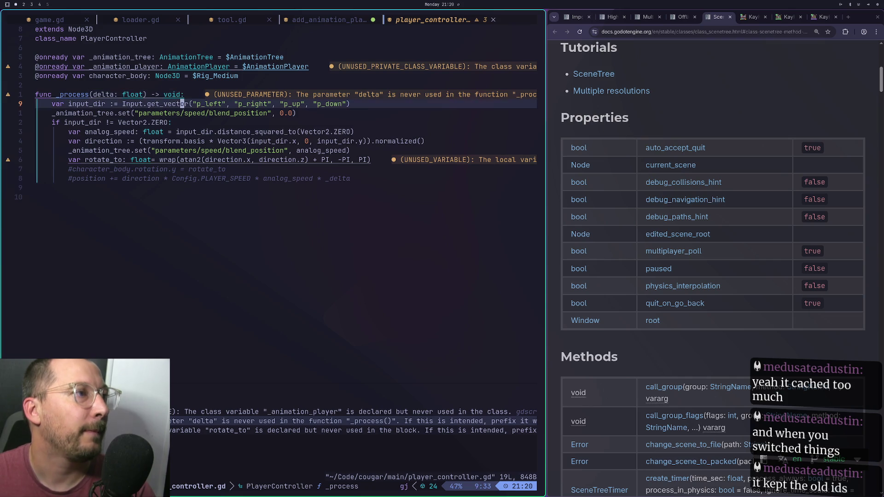
key("j")
key("j")
key("b")
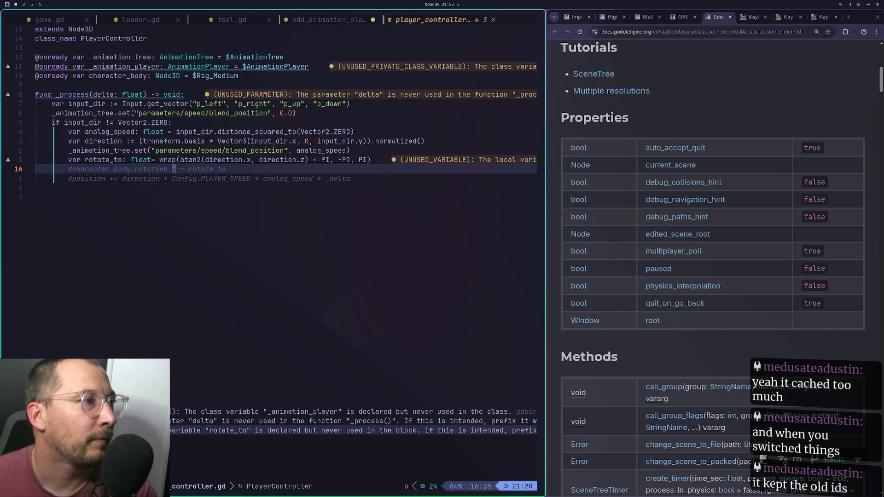
type("s")
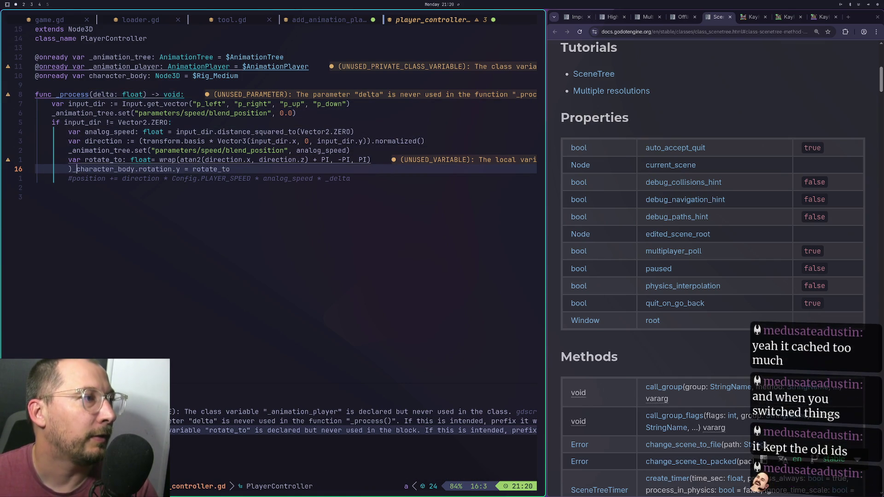
type("_")
key("Escape")
type(":w")
key("Return")
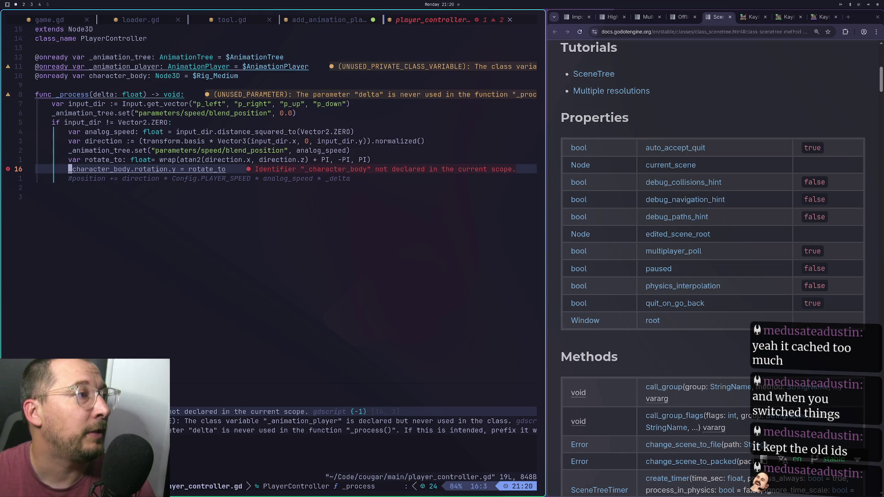
- Uncomment the position update line and save player_controller.gd
key("j")
key("x")
key("Escape")
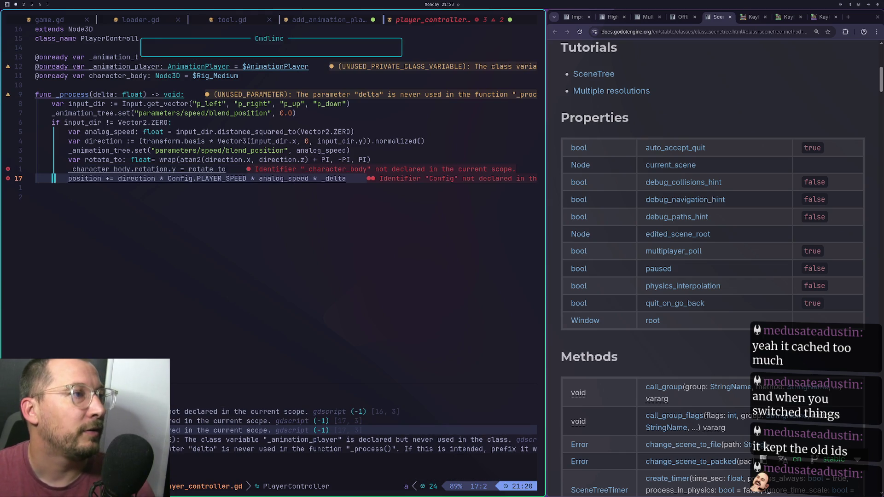
type(":w")
key("Return")
key("l")
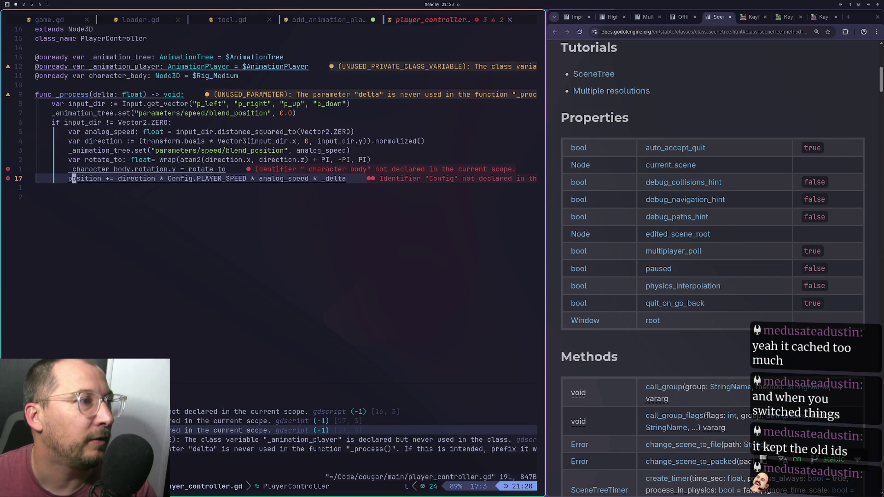
key("super+2")
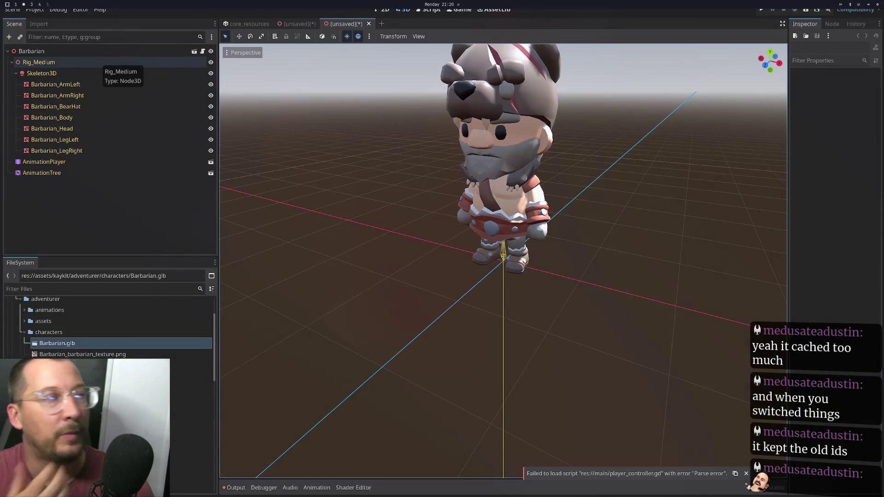
- Collapse the asset folders and select the main/static folder in the FileSystem dock
scroll(69, 323, "up", 3)
left_click(24, 348)
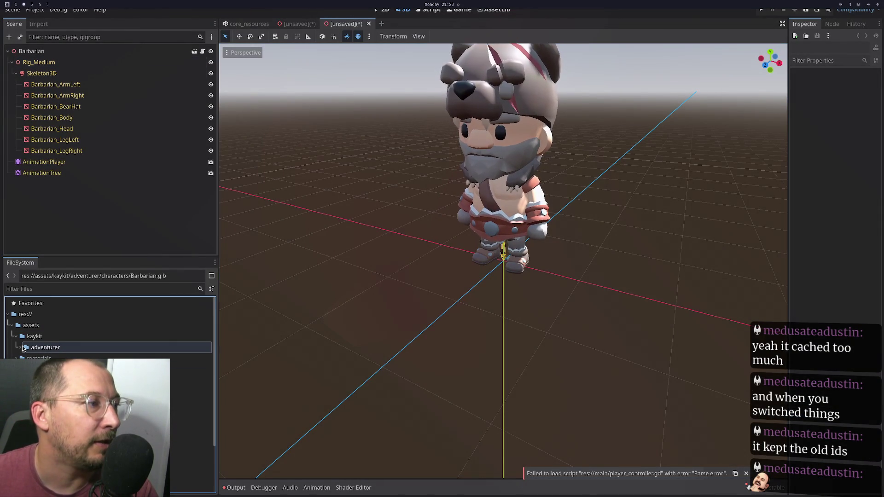
key("Left")
key("Left")
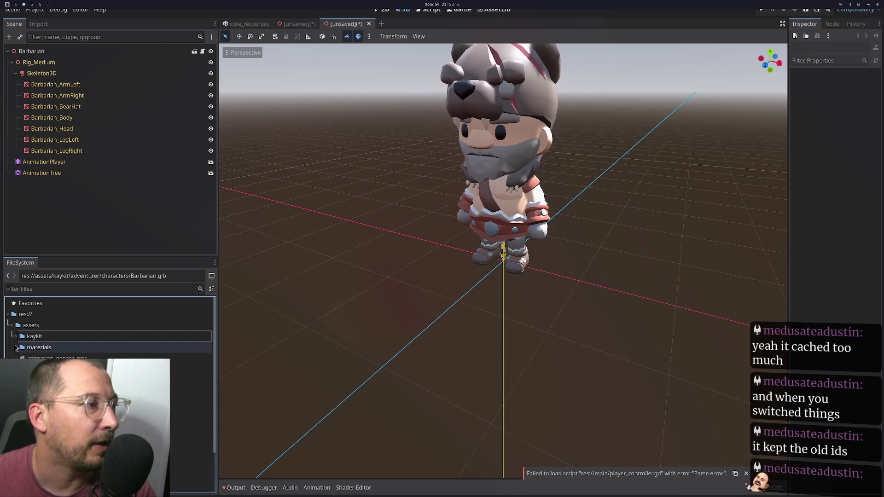
key("Up")
key("Down")
key("Down")
key("Down")
key("Down")
key("Down")
key("Down")
key("Down")
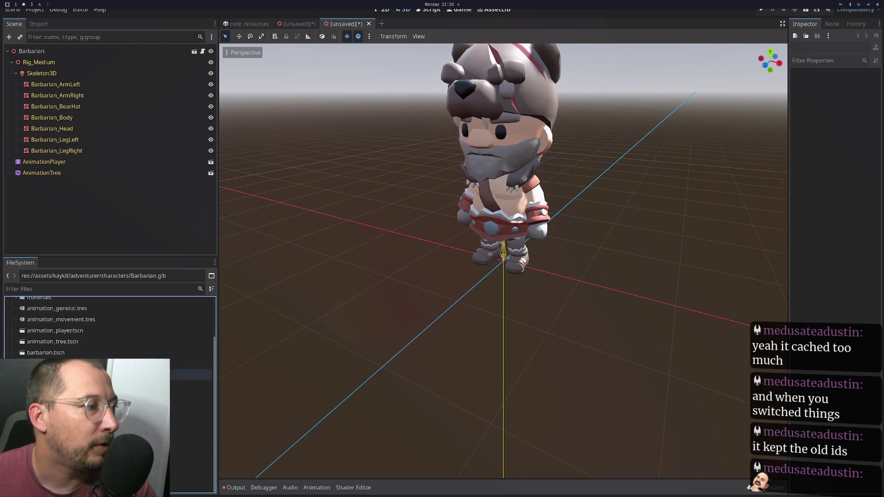
key("Down")
key("Down")
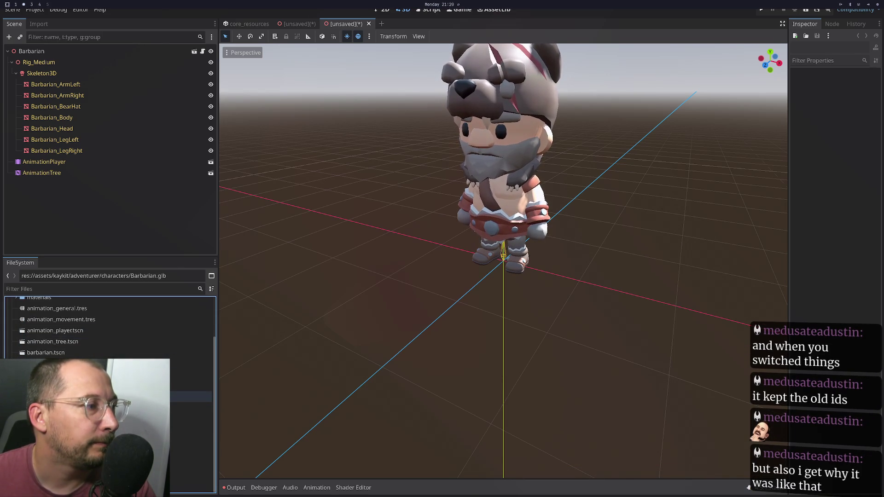
left_click(159, 397)
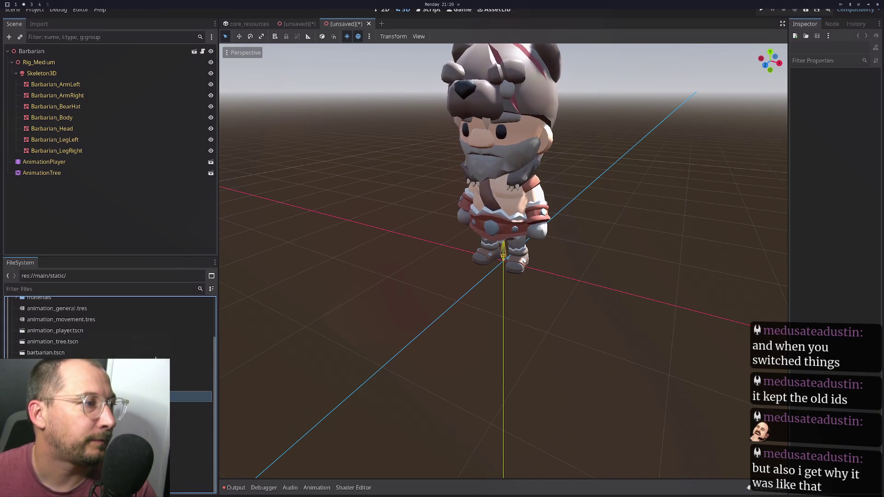
- Create a Node-based script named config.gd in main/static
left_click(155, 358)
type("Co")
key("BackSpace")
key("BackSpace")
type("config.gd")
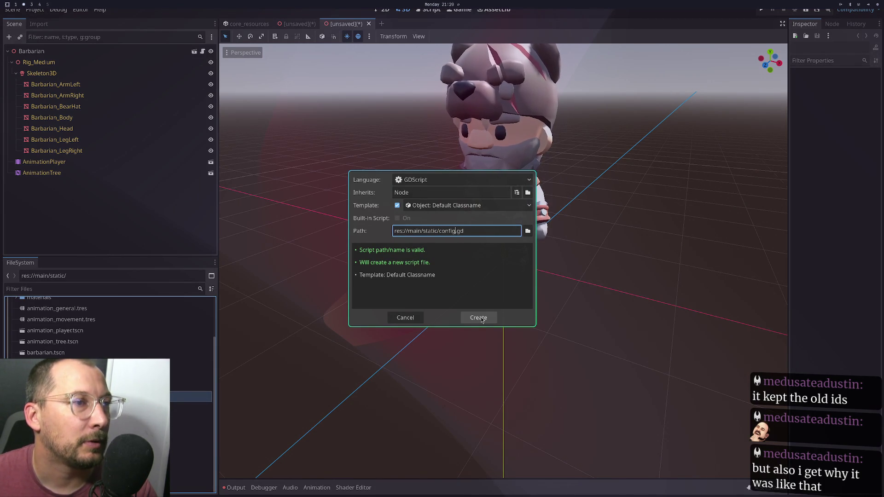
left_click(436, 179)
left_click(466, 192)
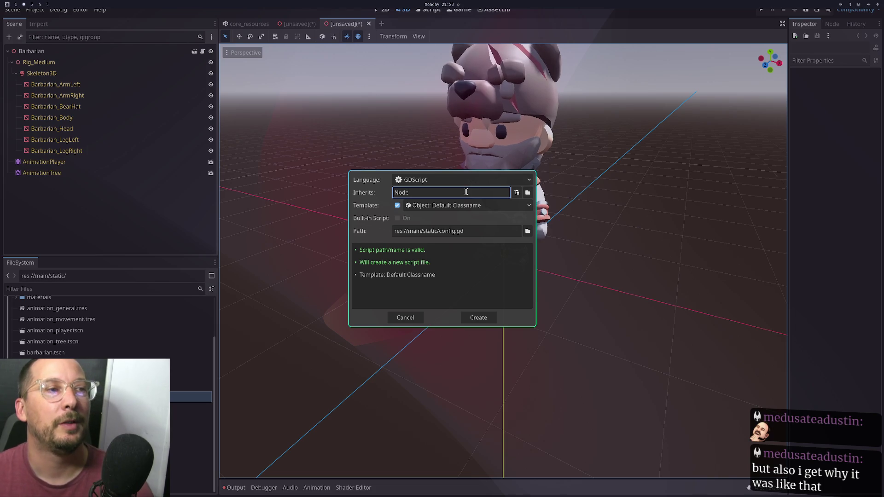
left_click(479, 318)
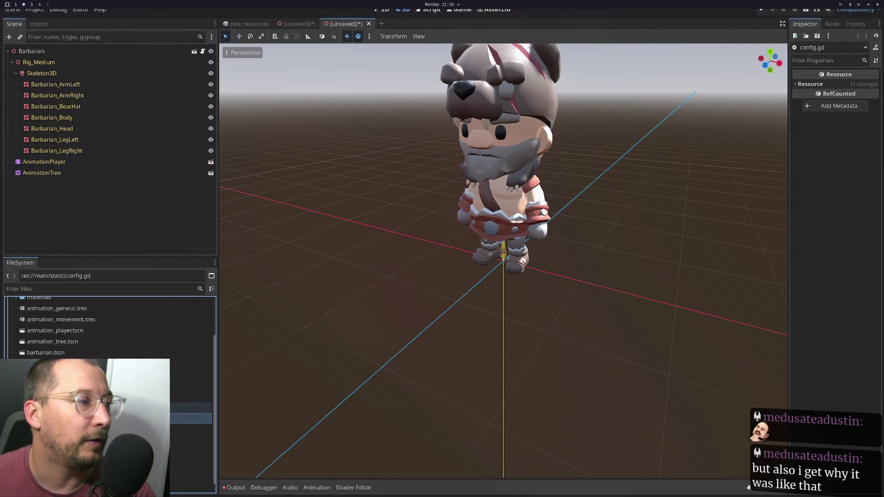
- Add const PLAYER_SPEED: float = 2.0 to config.gd and save it
key("a")
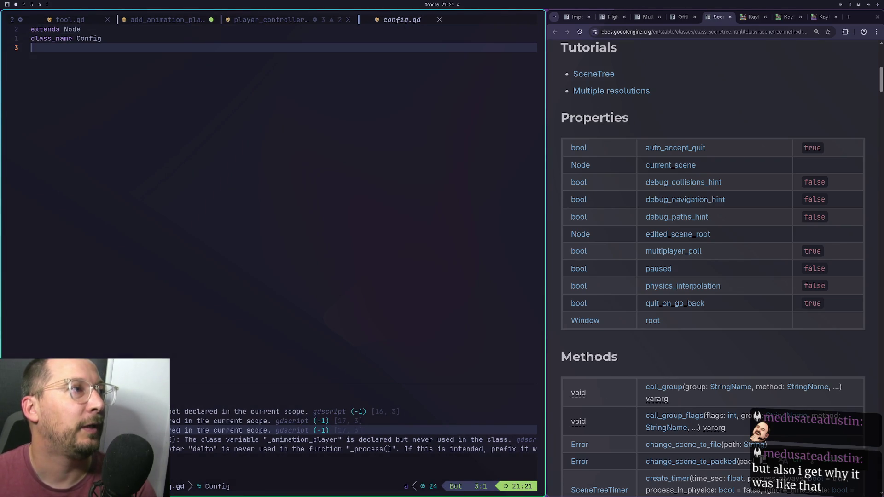
key("Return")
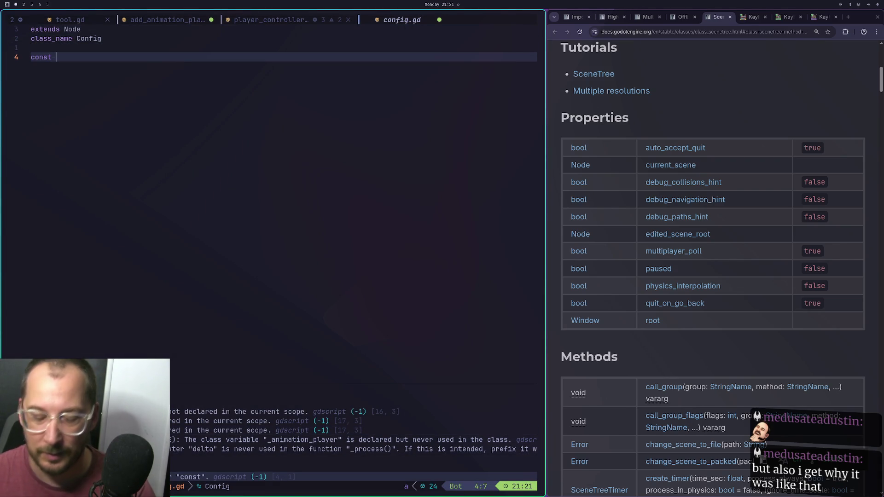
type("H")
key("BackSpace")
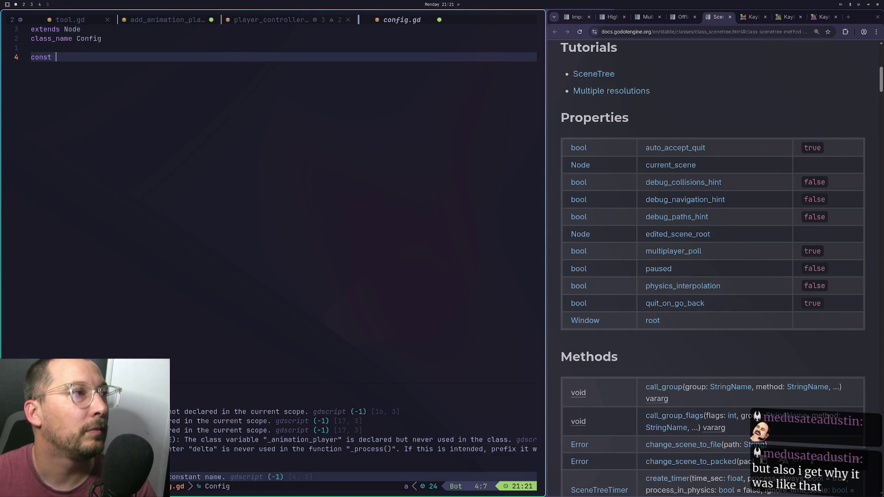
key("Escape")
key("ctrl+w")
key("h")
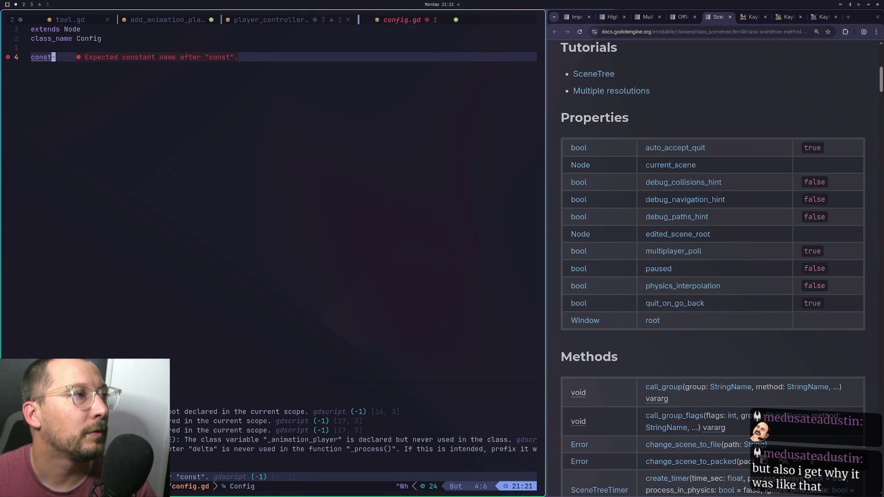
key("ctrl+w")
key("l")
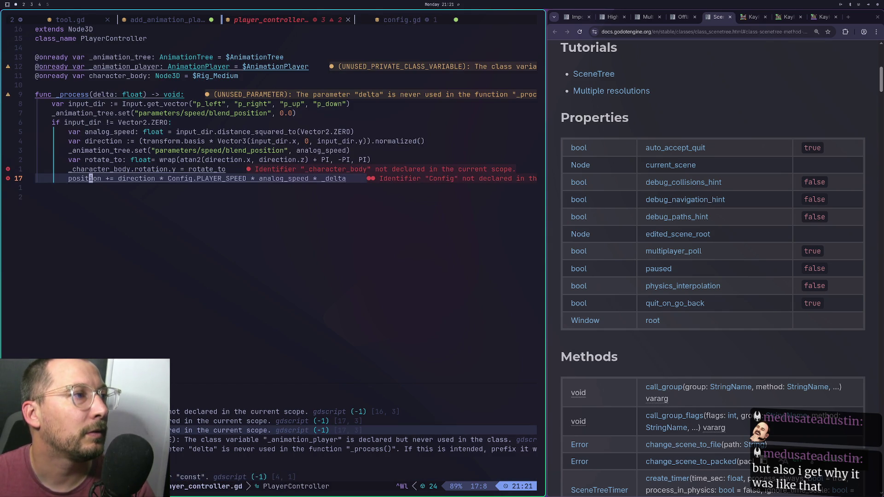
type("La")
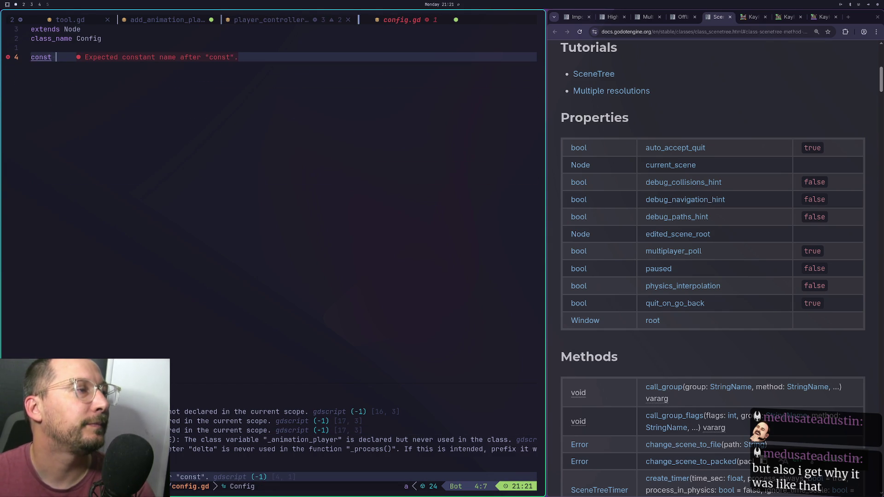
type("PLAYER_SE")
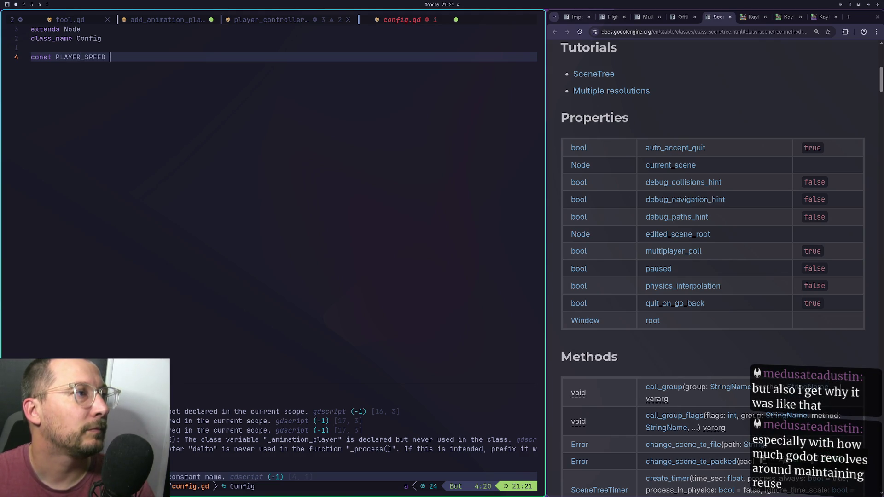
type("at =")
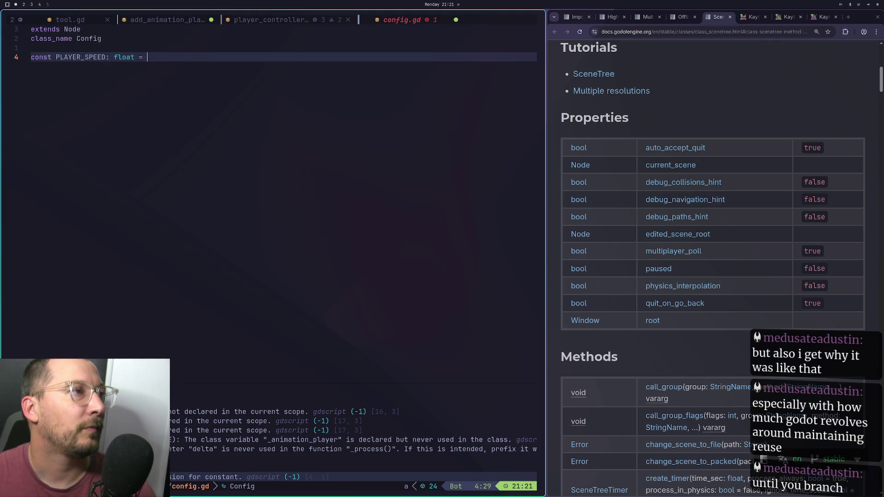
type("2.0")
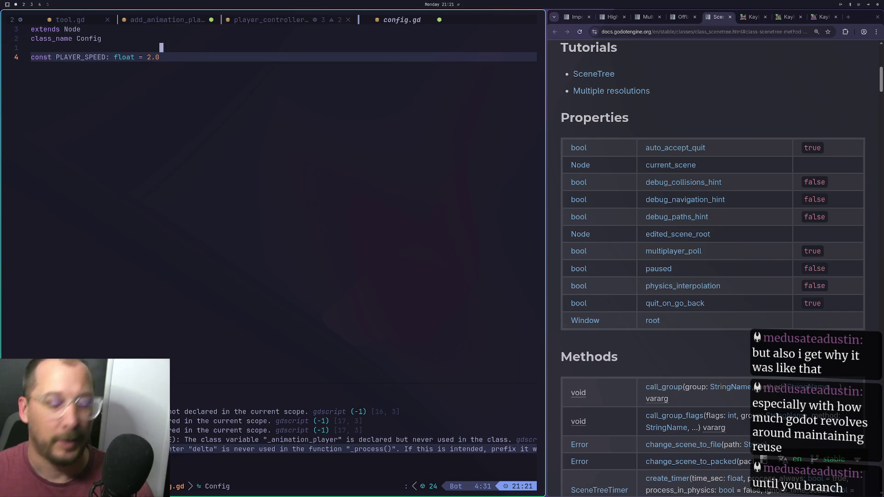
key("ctrl+s")
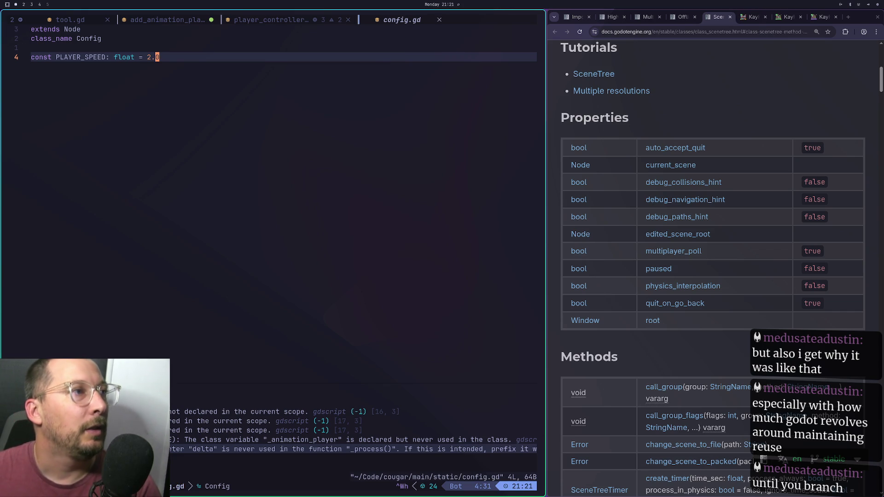
- Re-save player_controller.gd so its Config.PLAYER_SPEED reference resolves
key("shift+h")
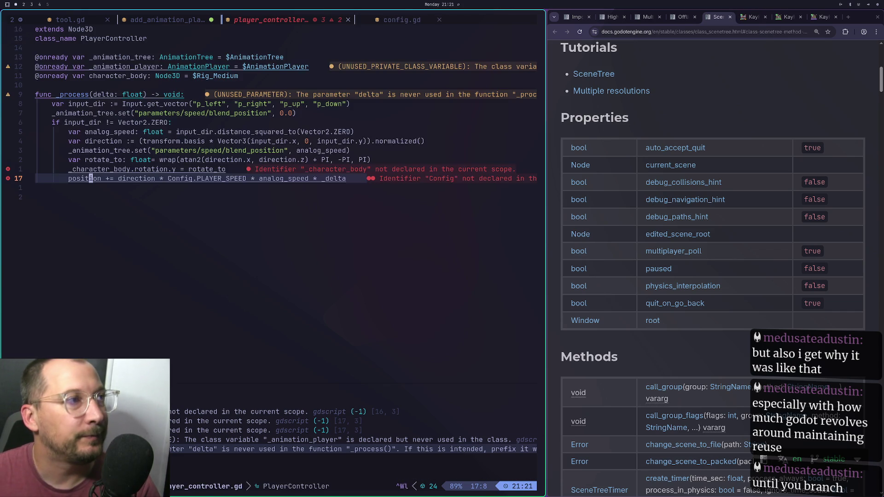
key("h")
key("h")
key("h")
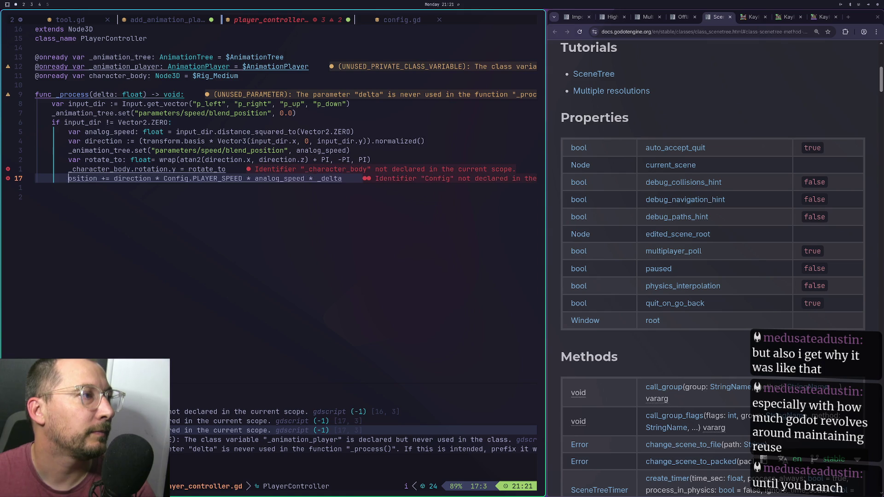
key("i")
key("Escape")
key("colon")
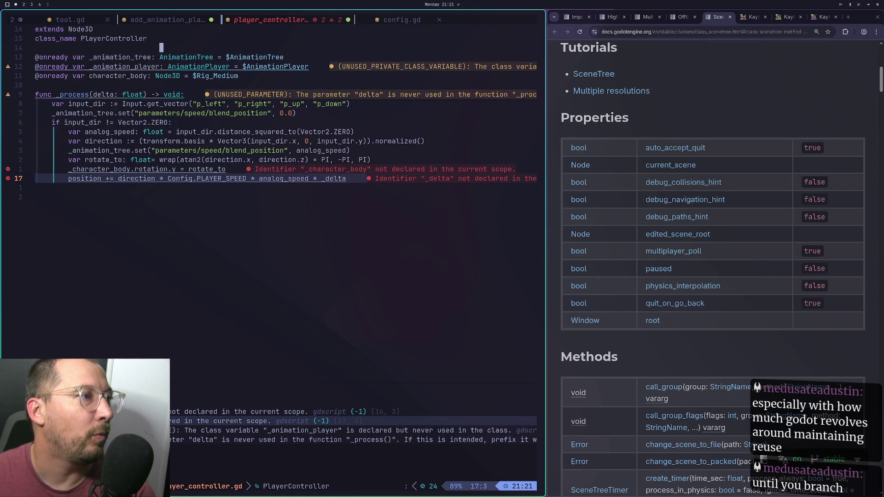
type("w")
key("Return")
key("k")
key("l")
key("l")
key("l")
key("l")
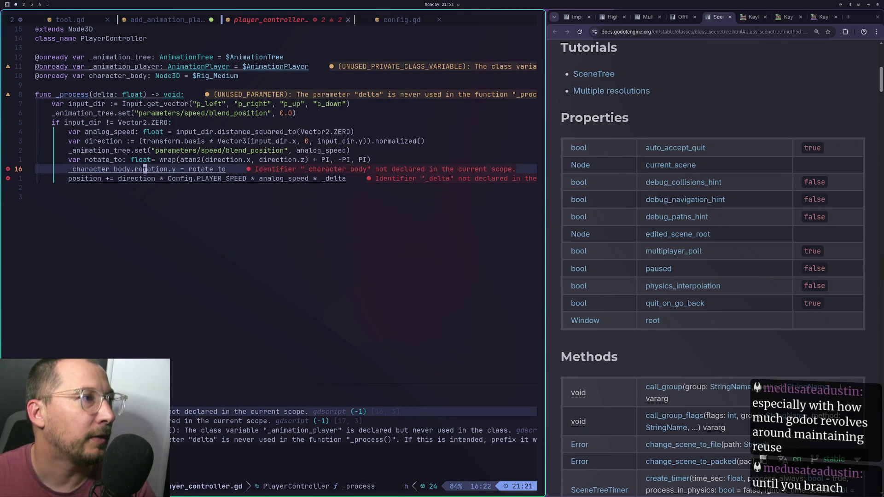
- Rename character_body to _character_body and save
key("k")
key("k")
key("k")
key("j")
key("j")
type("b")
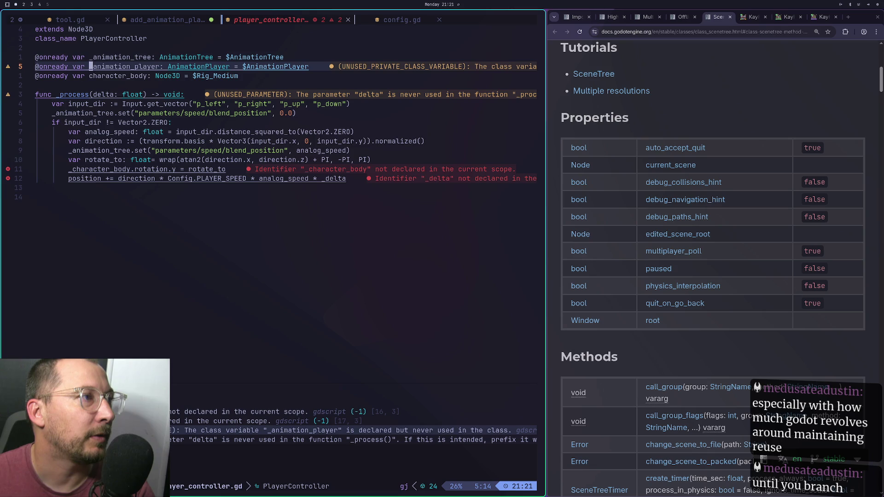
type("ji_")
key("Escape")
key("colon")
type("w")
key("Return")
- Change _delta to delta on the position line and save
key("j")
key("j")
key("j")
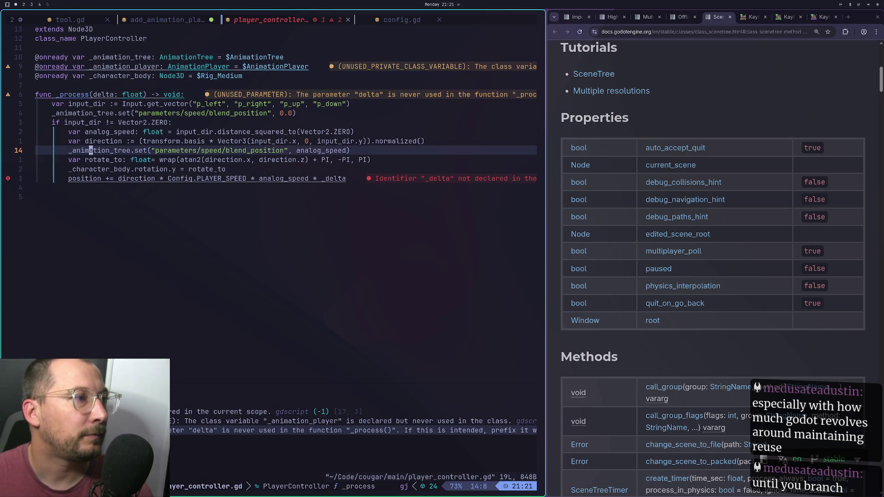
key("j")
key("j")
key("j")
key("l")
key("l")
key("l")
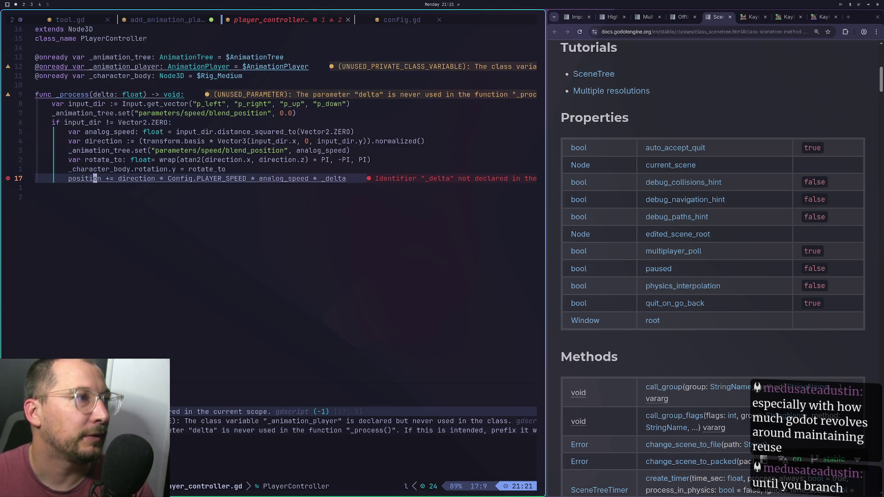
key("l")
key("l")
key("l")
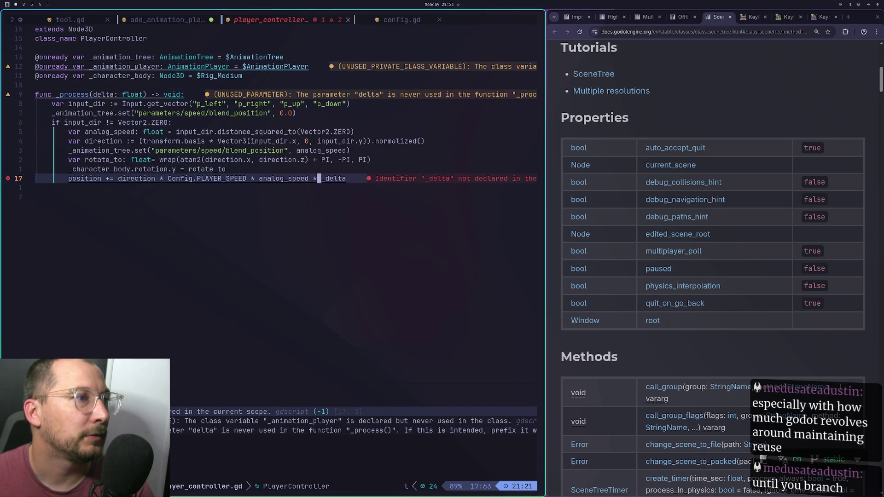
key("x")
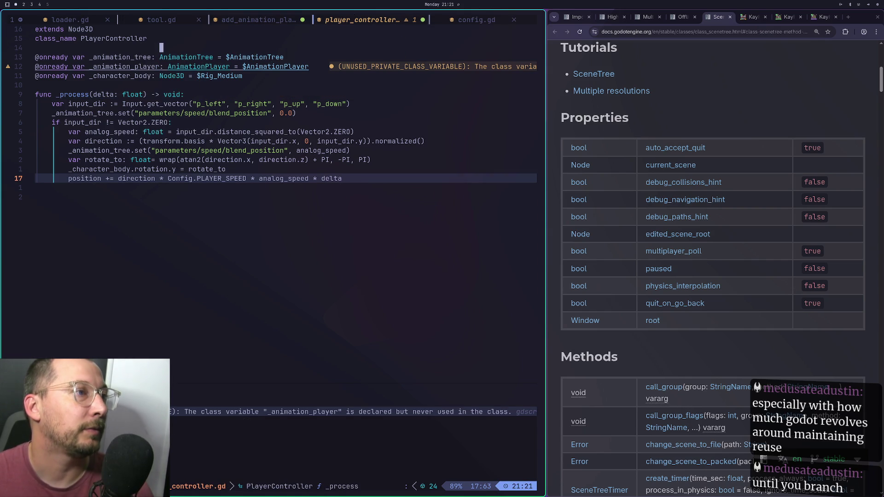
key("Escape")
type(":w")
key("Return")
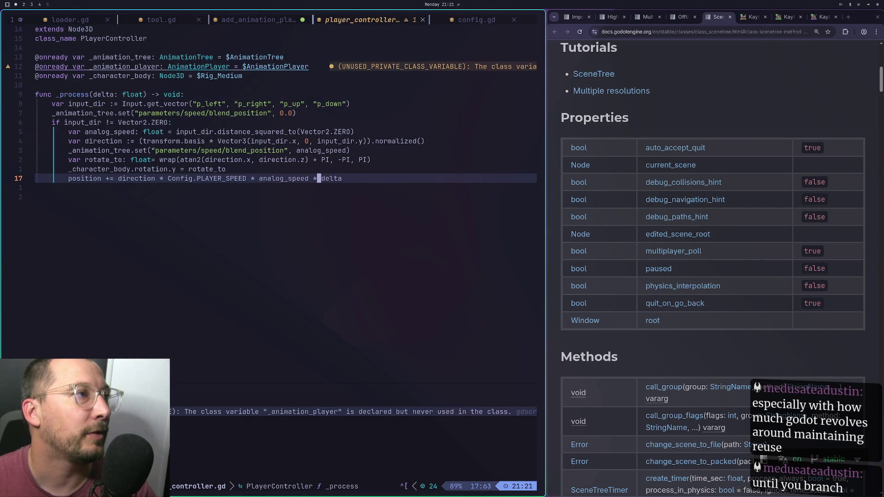
- Delete the unused _animation_player declaration and save player_controller.gd
key("k")
key("k")
key("k")
key("k")
key("k")
key("k")
key("k")
key("k")
key("k")
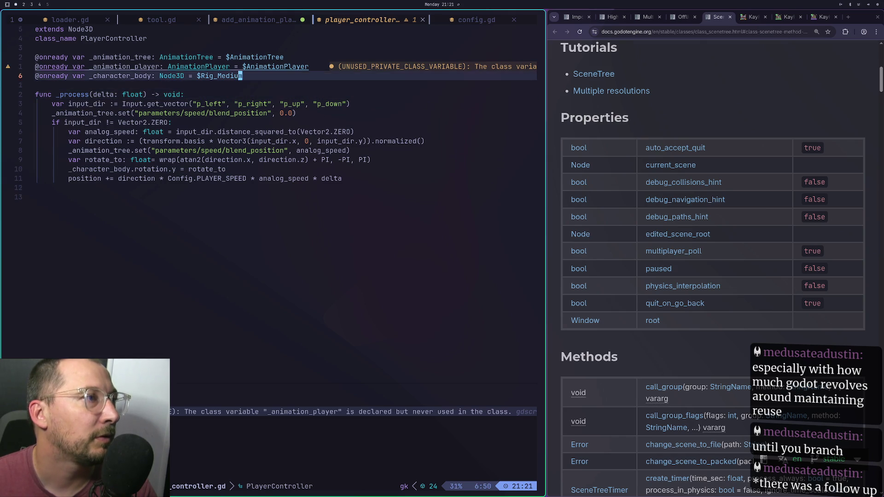
key("d")
key("d")
key("colon")
type("w")
key("Return")
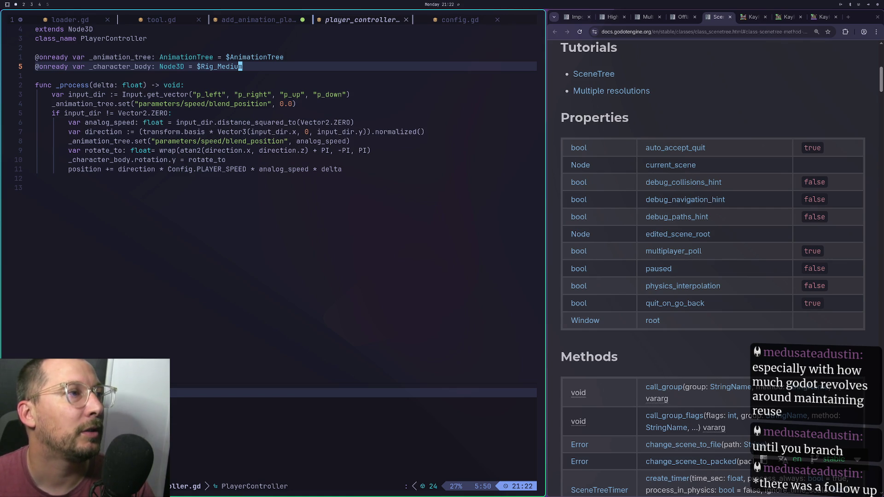
key("super+2")
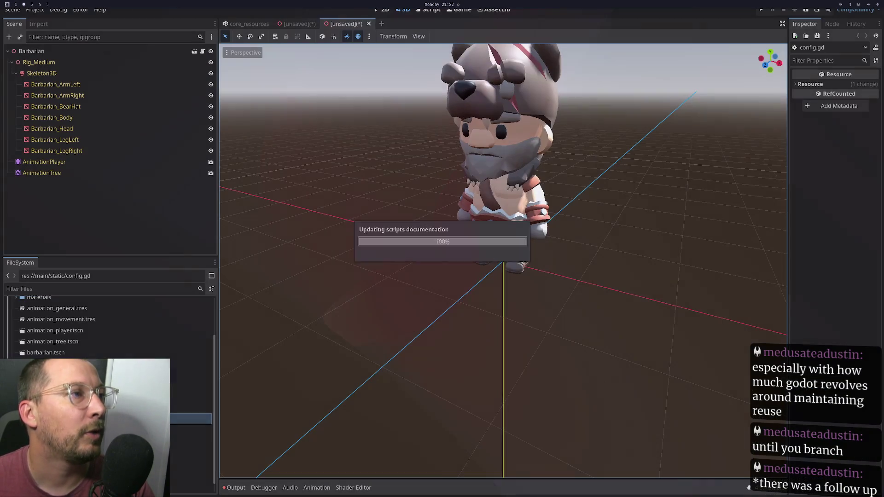
- Show the AnimationTree graph and inspect the BlendSpace1D node and Root Motion properties
left_click(41, 173)
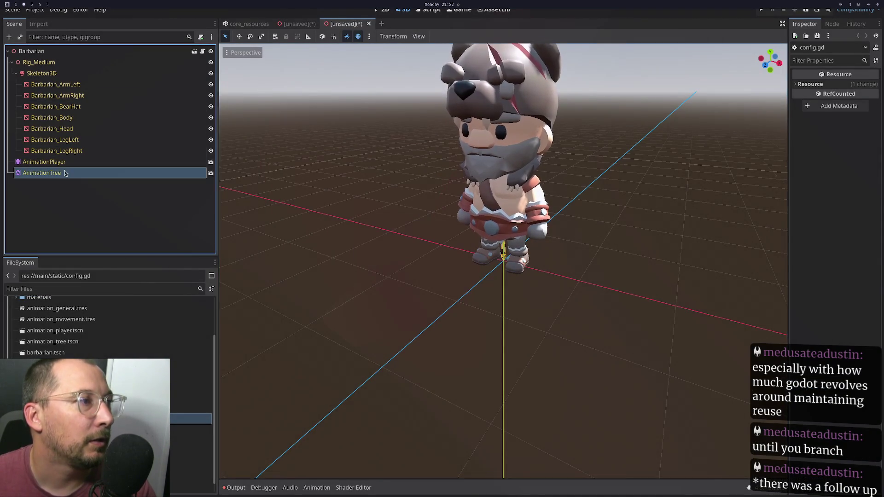
double_click(580, 382)
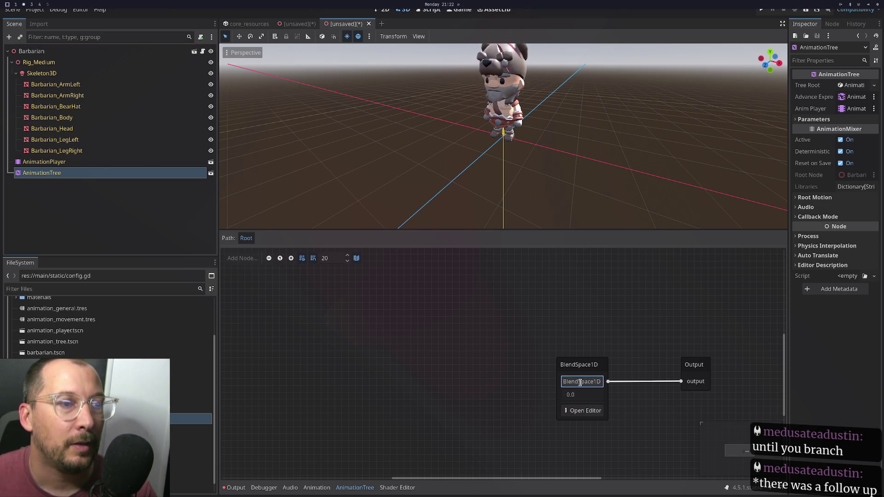
left_click(594, 367)
left_click(585, 380)
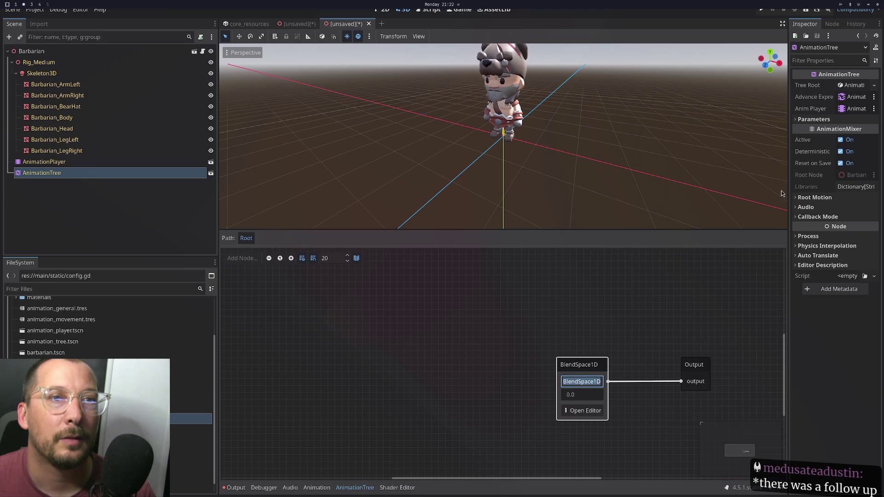
left_click(794, 198)
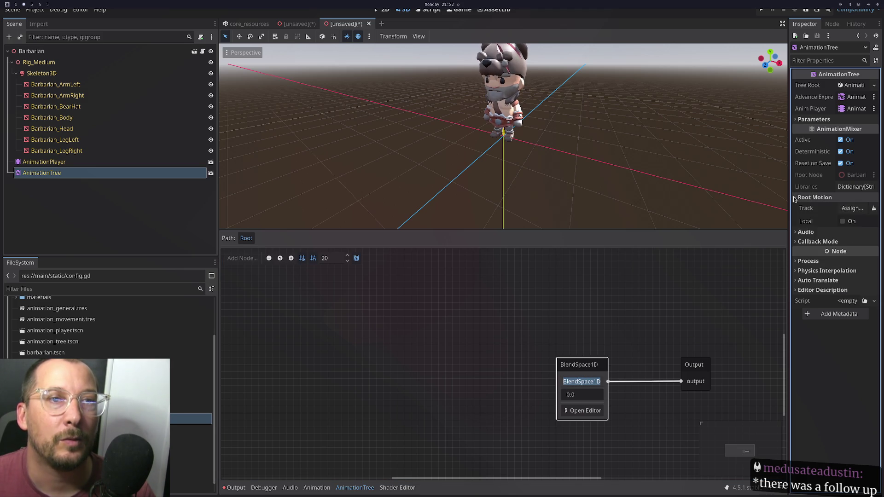
left_click(794, 198)
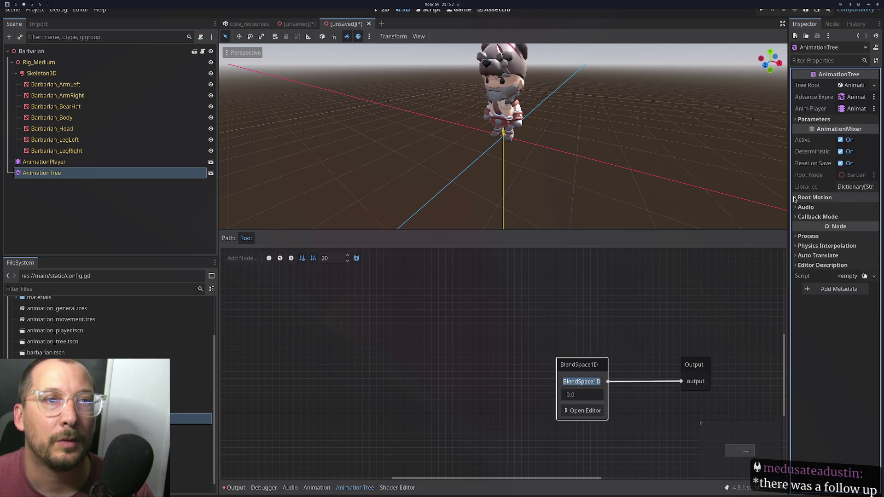
- Check the BlendSpace1D node's name options, then filter project files by 'anim'
left_click(639, 328)
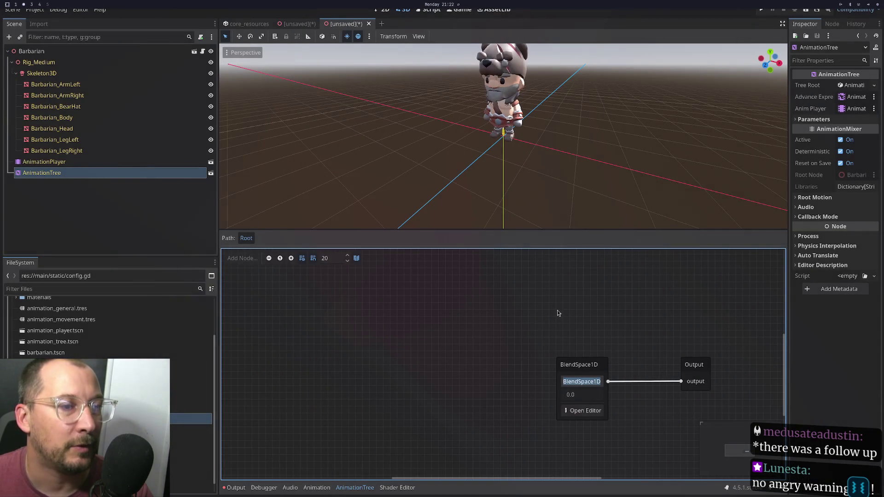
left_click(580, 371)
right_click(582, 380)
key("Escape")
left_click(435, 390)
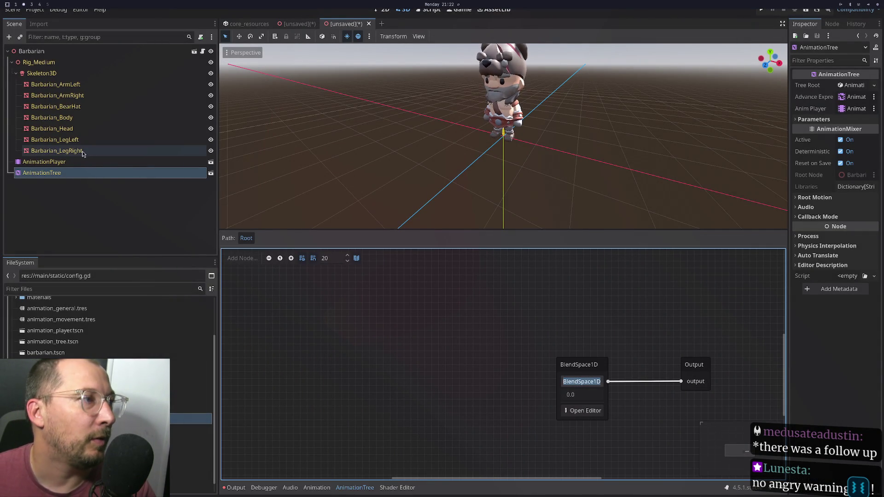
left_click(57, 289)
type("anima")
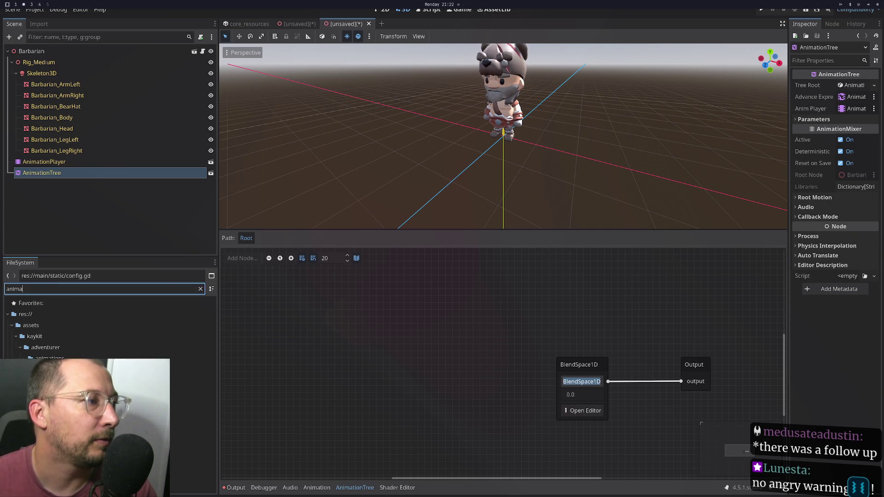
- Rename the BlendSpace1D node in animation_tree.tscn to speed and close the scene
double_click(193, 402)
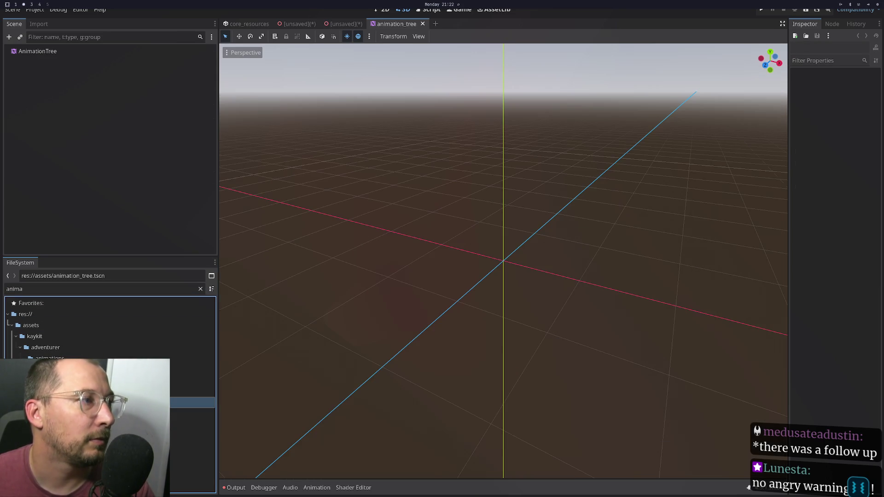
left_click(49, 51)
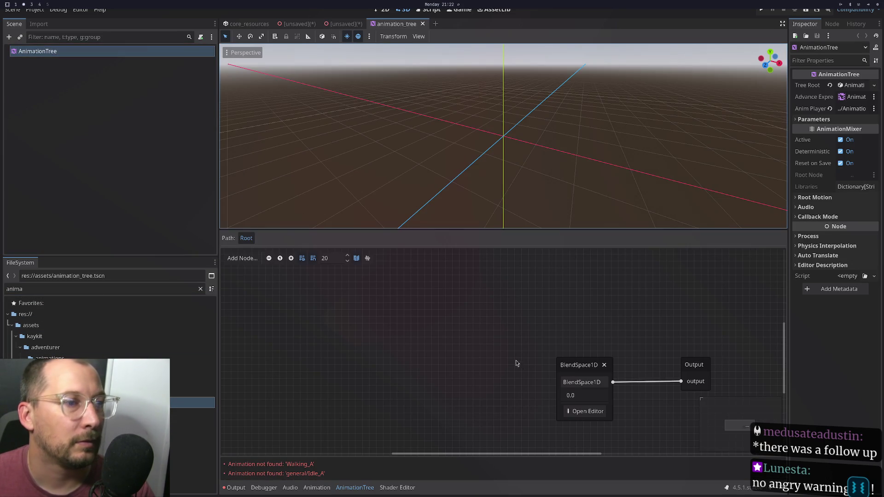
double_click(583, 382)
type("speed")
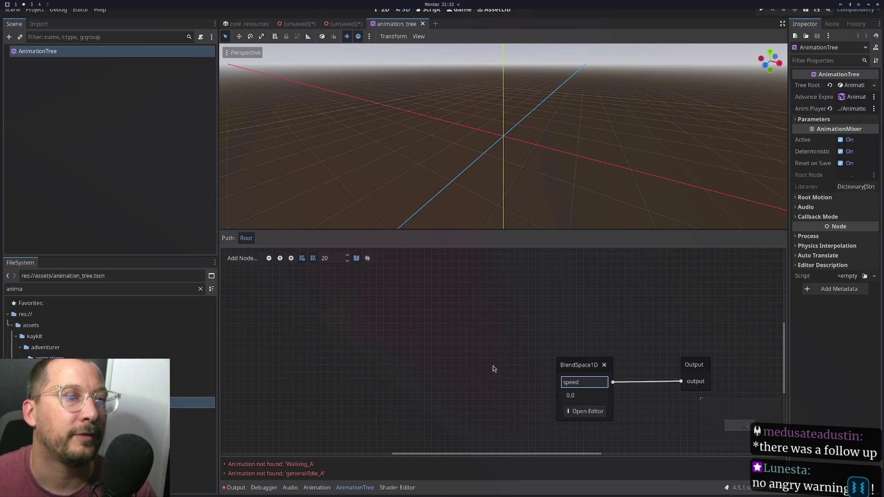
left_click(430, 359)
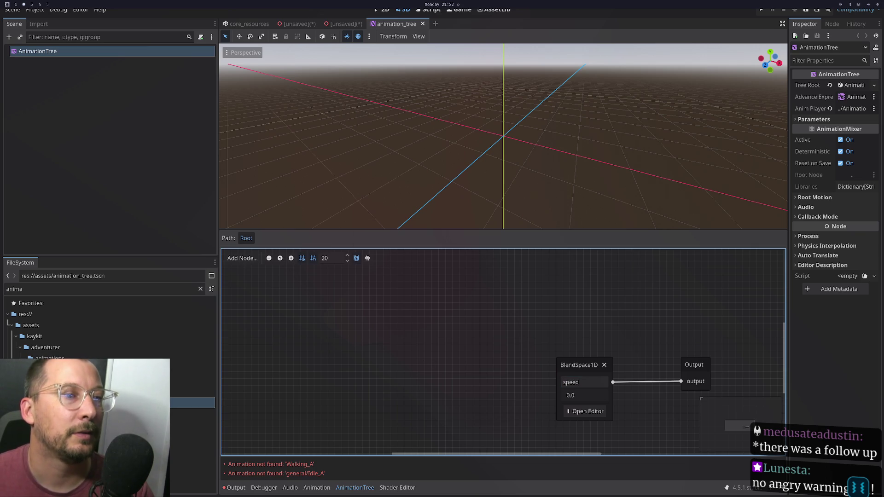
left_click(422, 24)
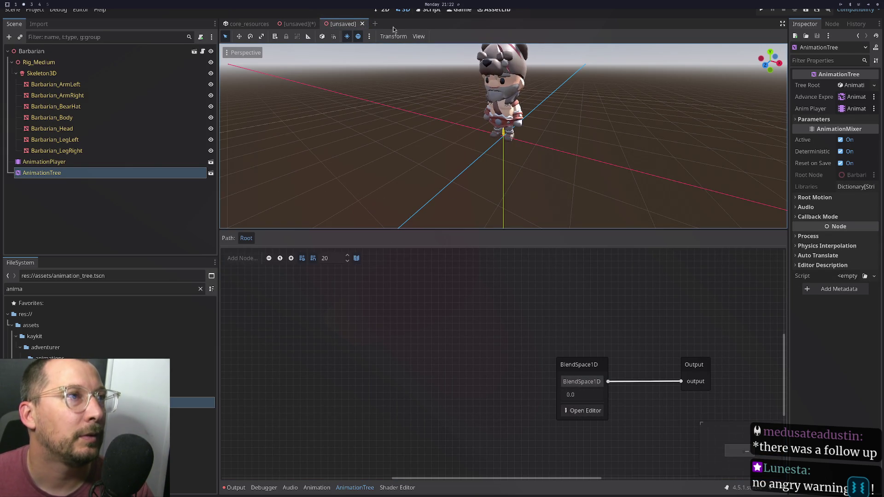
key("super+space")
- Launch Godot via a 'god' launcher search and open the Cougar project for editing
type("god")
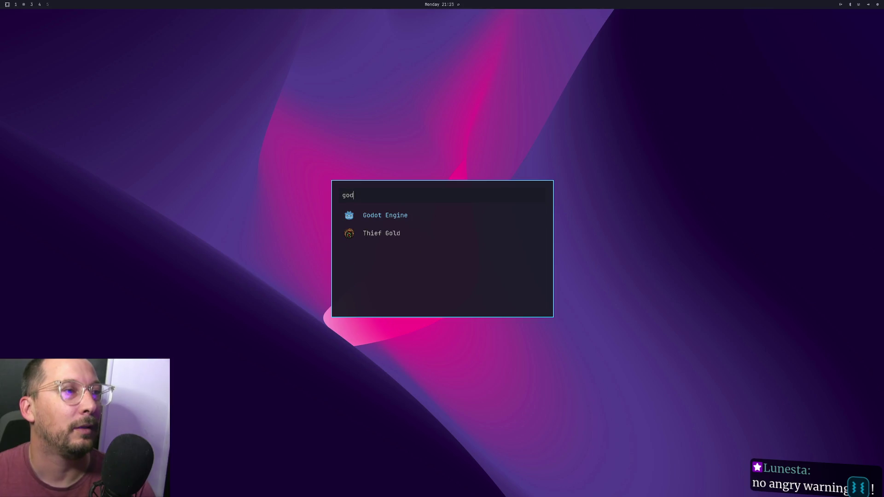
key("Return")
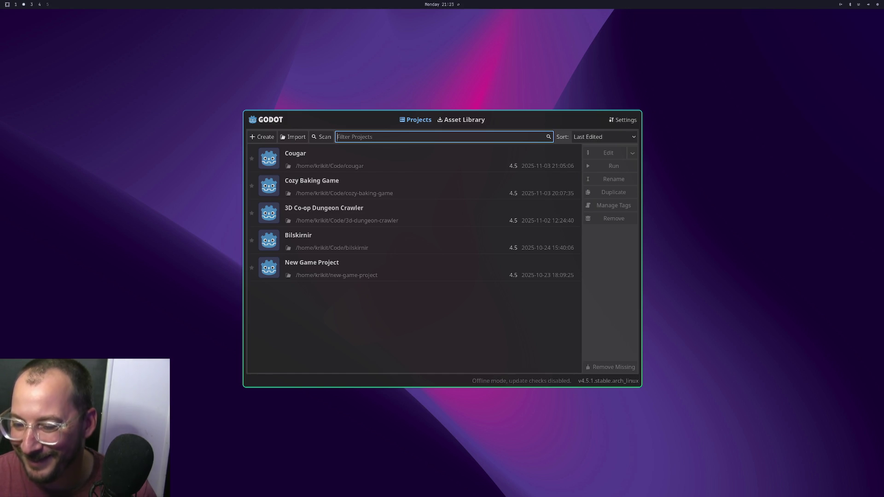
left_click(401, 160)
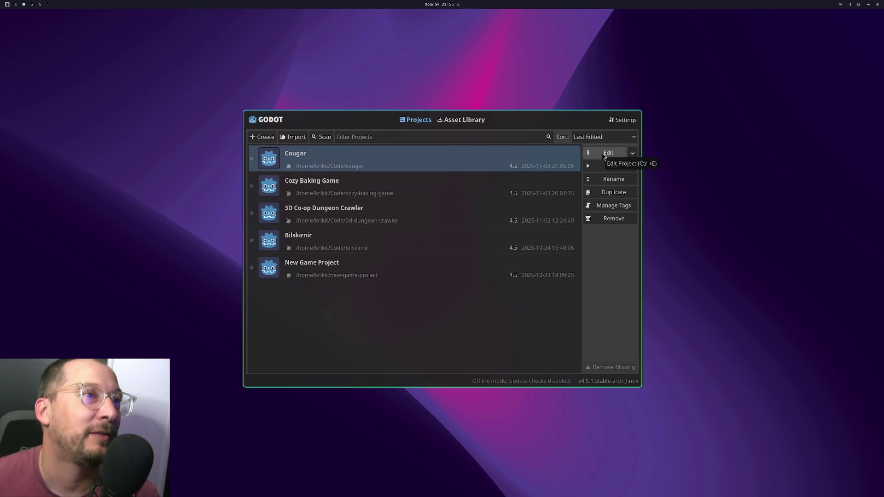
left_click(603, 154)
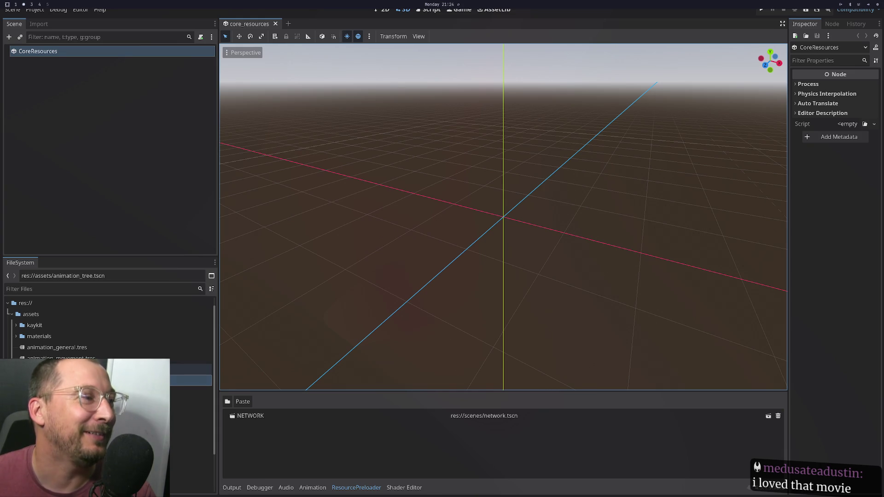
- Delete barbarian.tscn and druid.tscn from the project
left_click(191, 391)
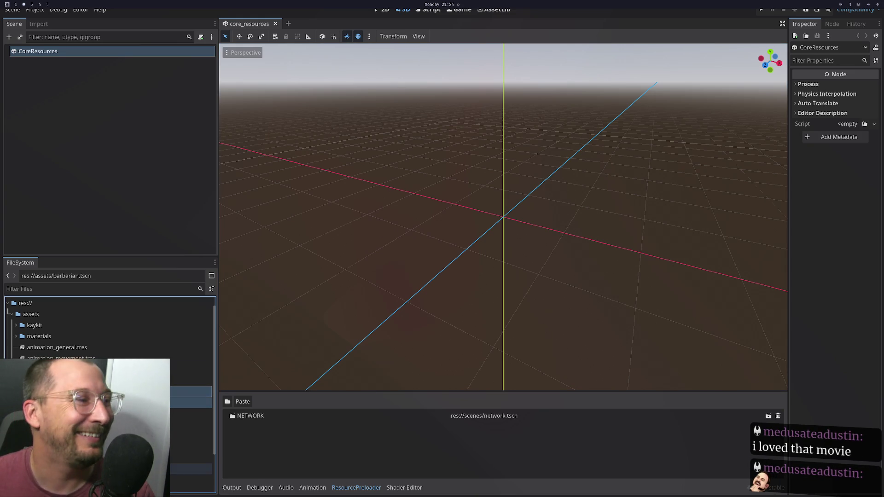
key("Delete")
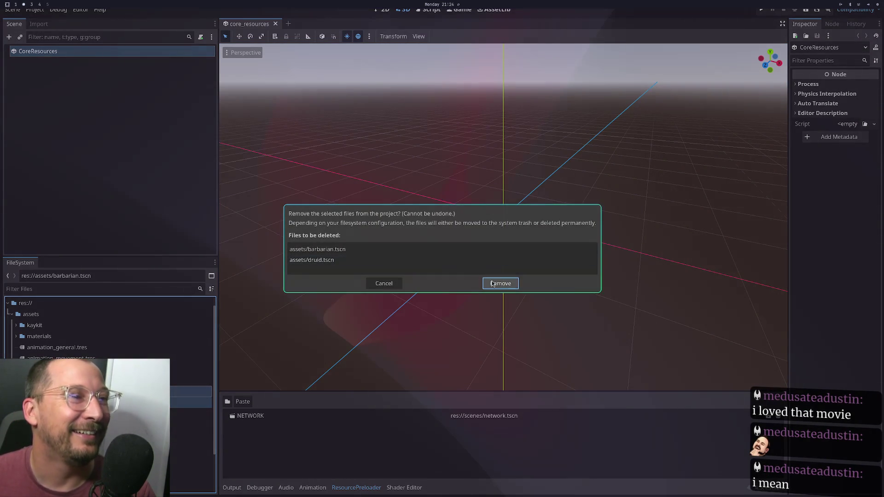
left_click(496, 280)
- Create a new 3D scene and instance the Barbarian.glb model into it
left_click(16, 10)
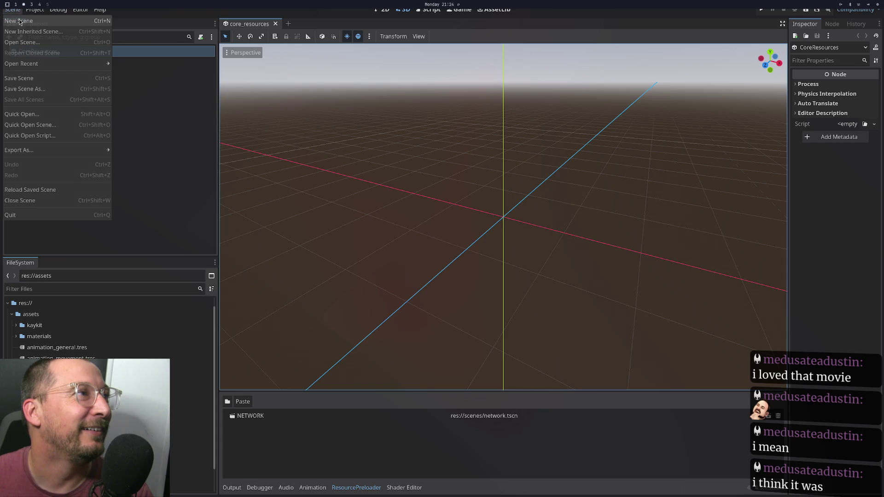
left_click(27, 17)
left_click(109, 75)
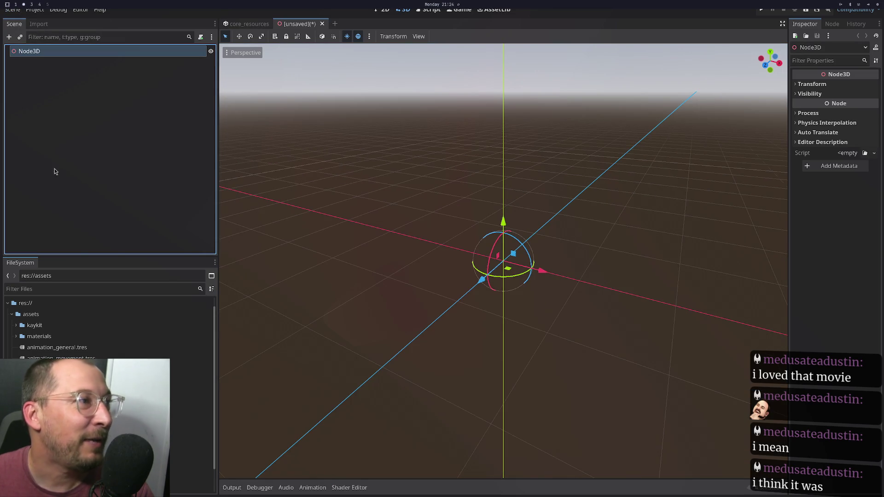
left_click(16, 325)
mouse_move(191, 380)
left_mouse_down()
mouse_move(216, 355)
mouse_move(509, 291)
mouse_move(506, 275)
left_mouse_up()
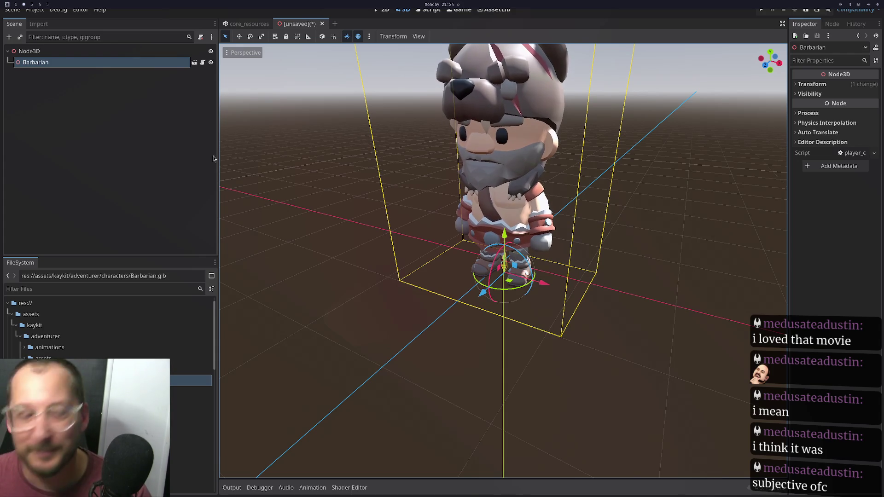
left_click(193, 62)
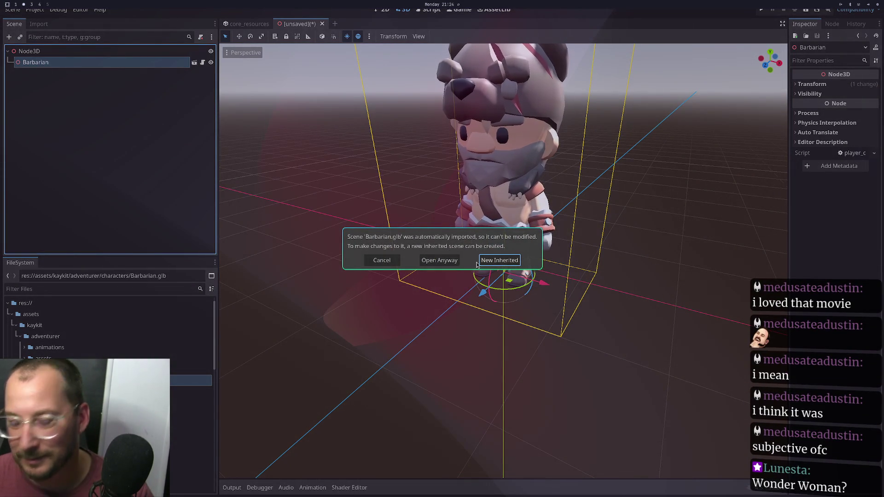
- Open a New Inherited scene from Barbarian.glb, inspect its AnimationTree, then close it with Don't Save
left_click(495, 261)
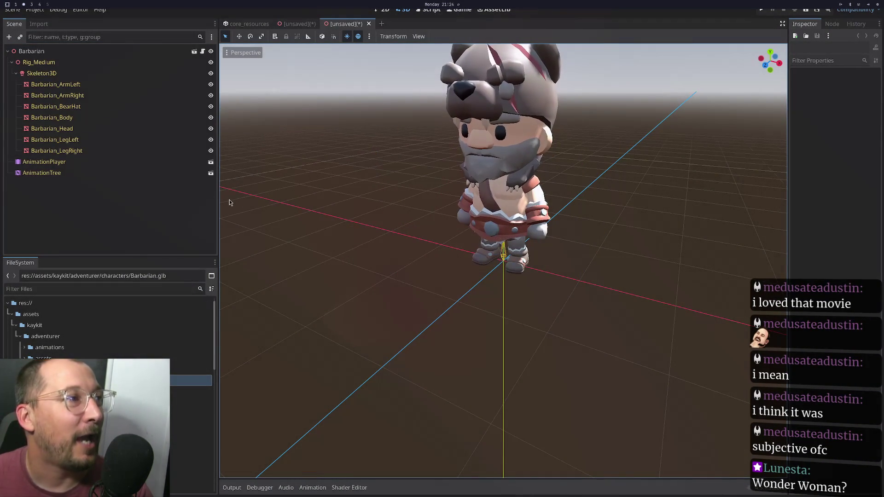
left_click(102, 163)
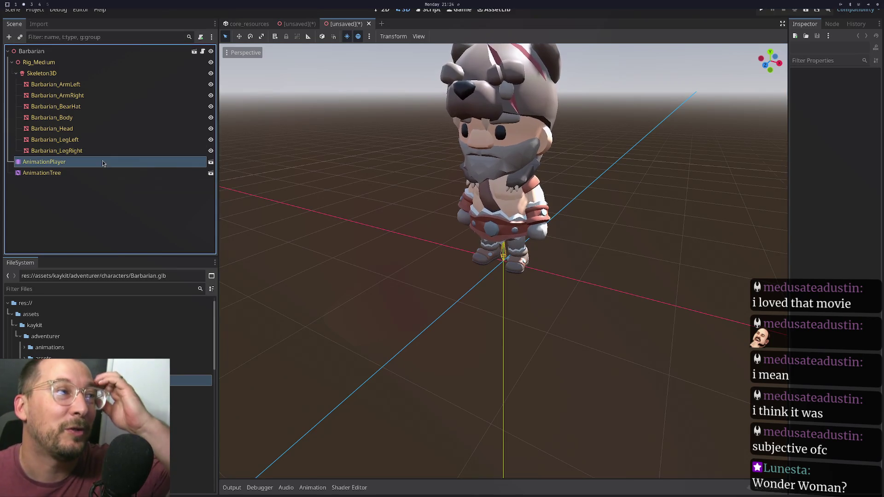
left_click(110, 174)
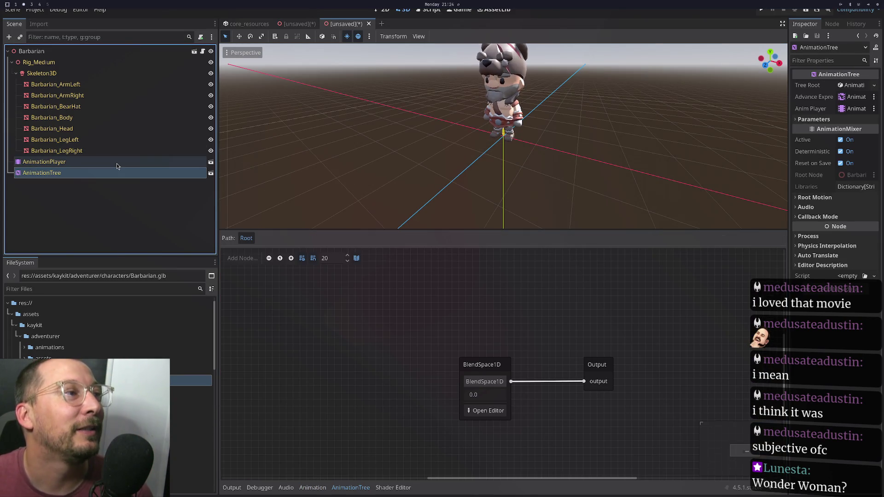
left_click(463, 323)
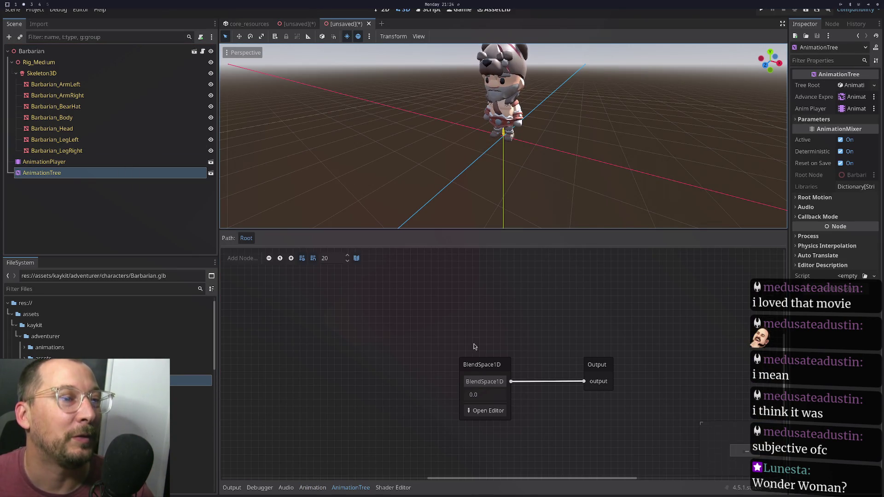
left_click(369, 24)
left_click(405, 266)
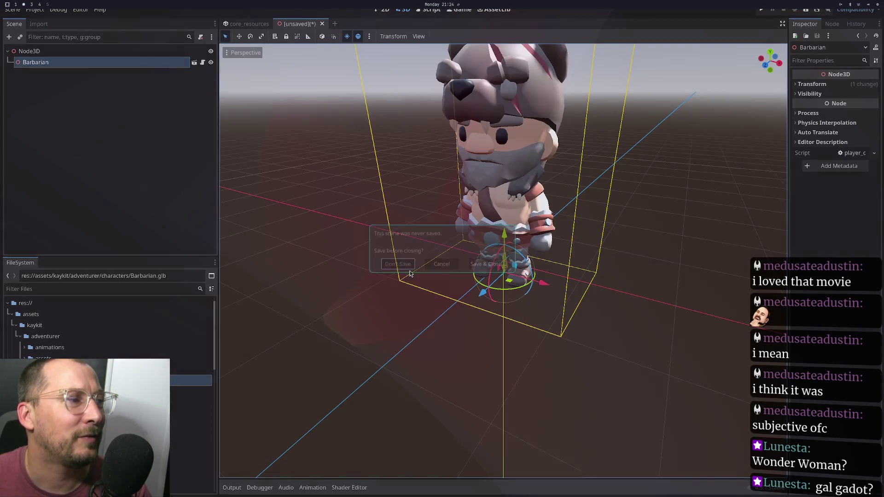
- Reimport Barbarian.glb from the Import tab and dismiss the post-import script error
left_click(92, 289)
type("a")
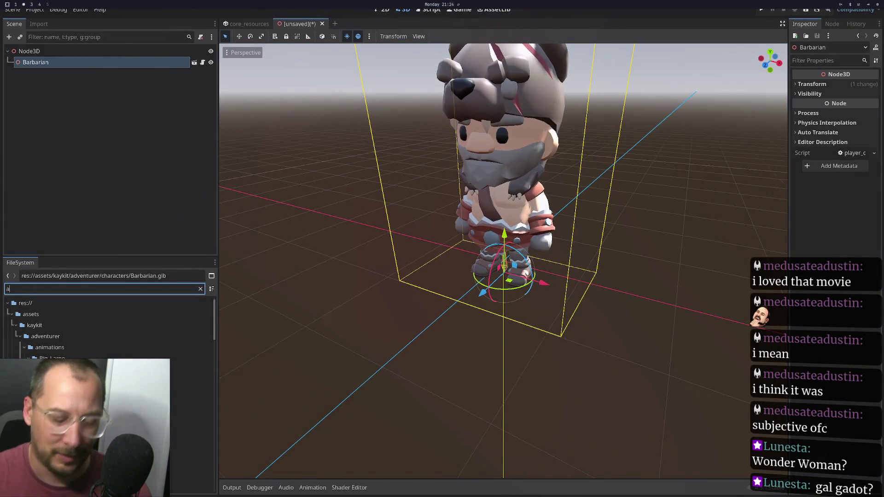
key("BackSpace")
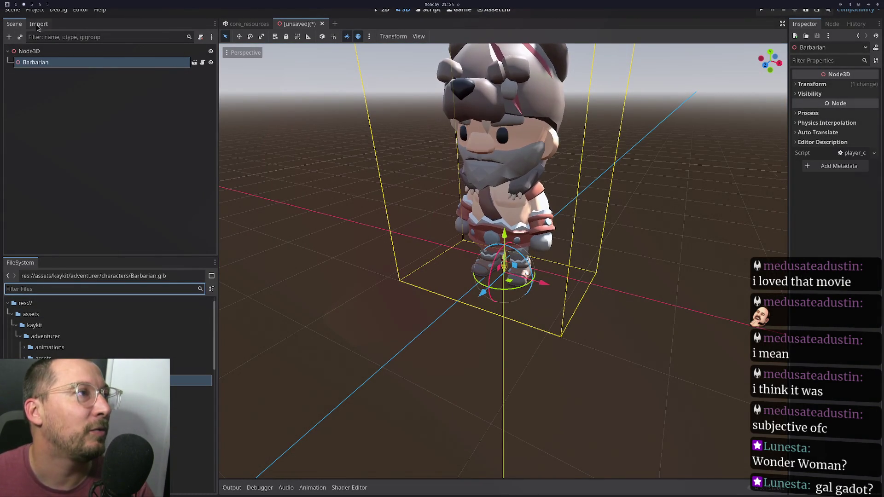
left_click(38, 24)
left_click(152, 248)
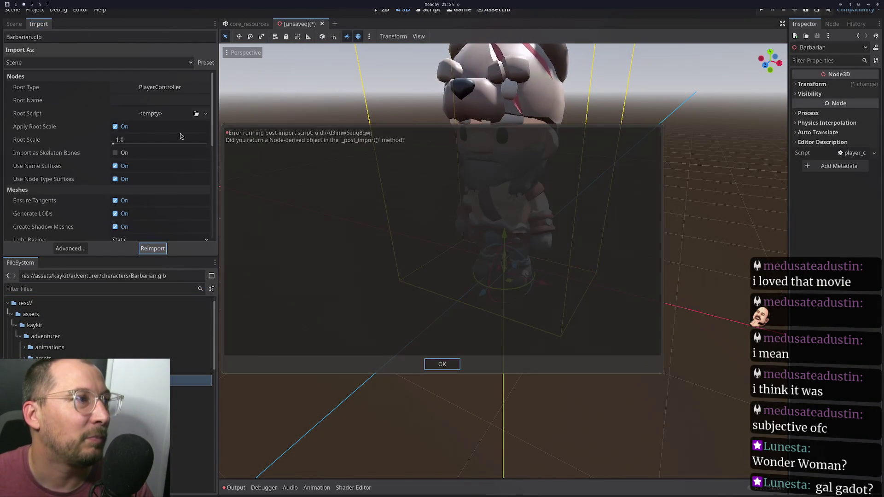
left_click(442, 363)
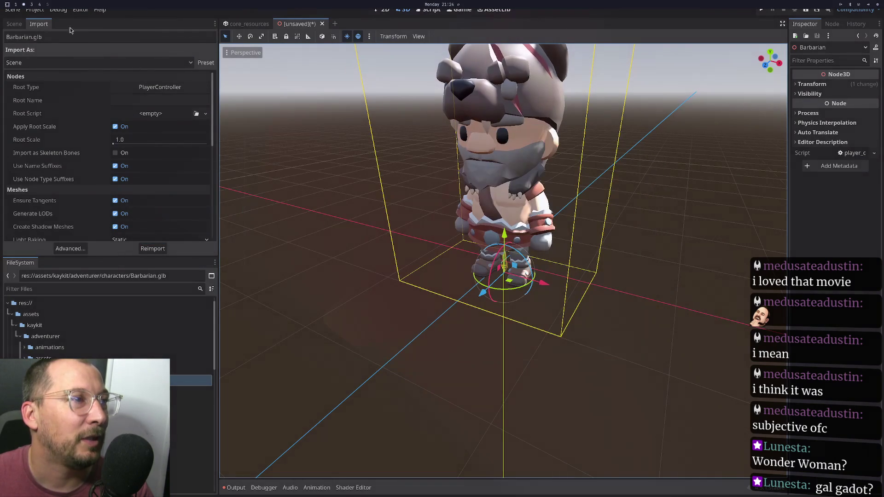
left_click(14, 23)
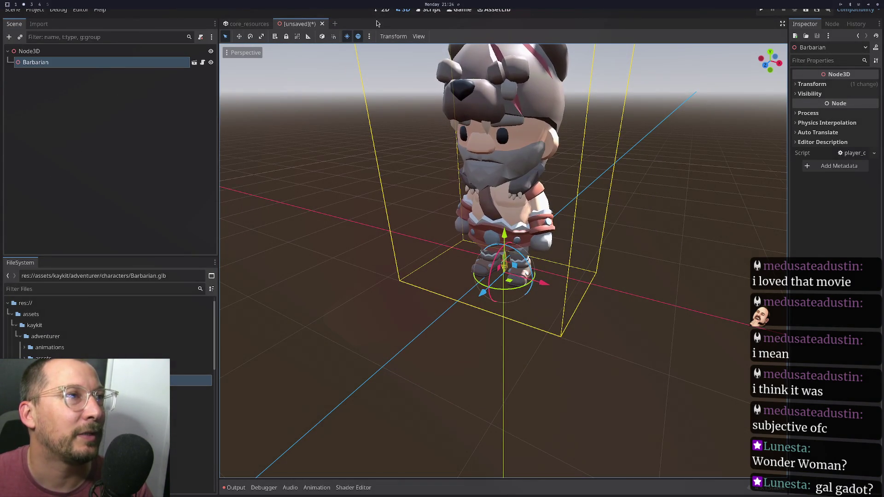
- Delete the Barbarian node and drag Barbarian.glb back into the scene
right_click(152, 65)
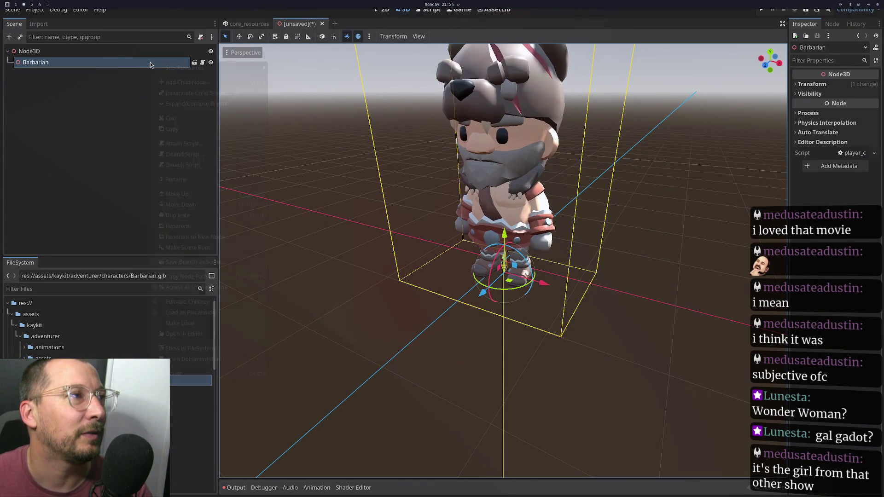
left_click(180, 373)
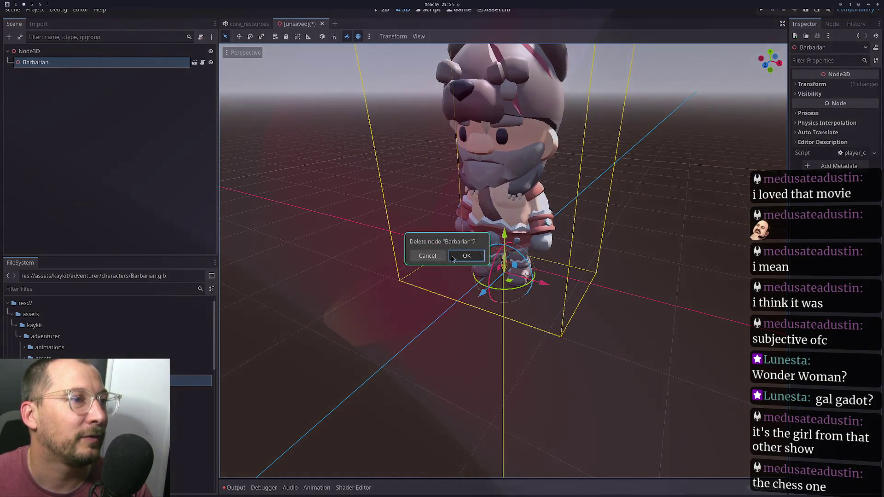
left_click(453, 256)
mouse_move(191, 380)
left_mouse_down()
mouse_move(361, 316)
mouse_move(524, 275)
left_mouse_up()
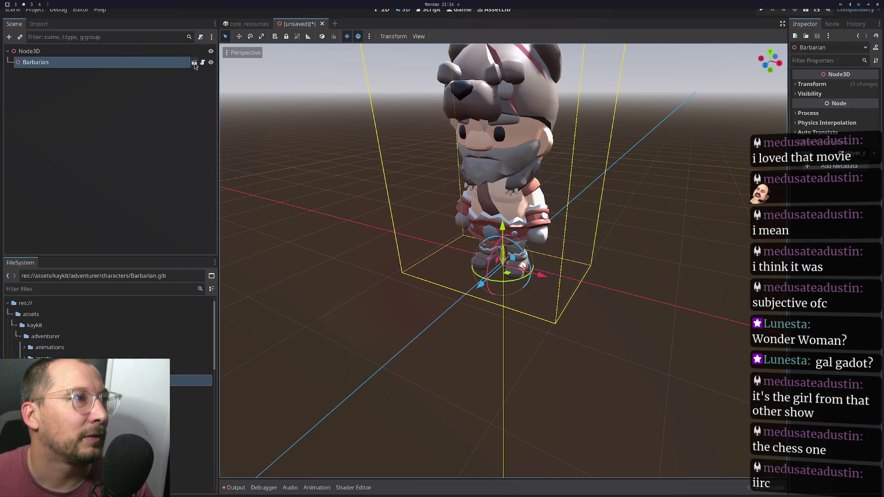
- Open the Barbarian instance as a New Inherited scene and show its AnimationTree graph
left_click(194, 63)
left_click(501, 259)
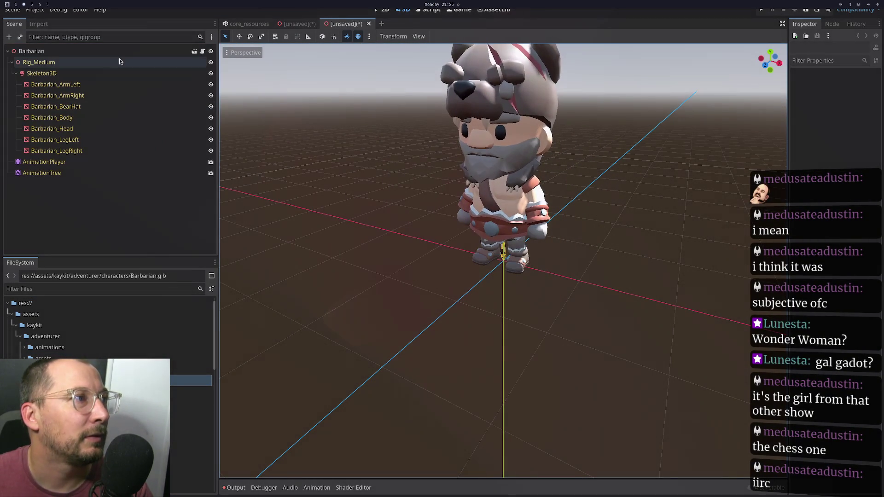
left_click(98, 176)
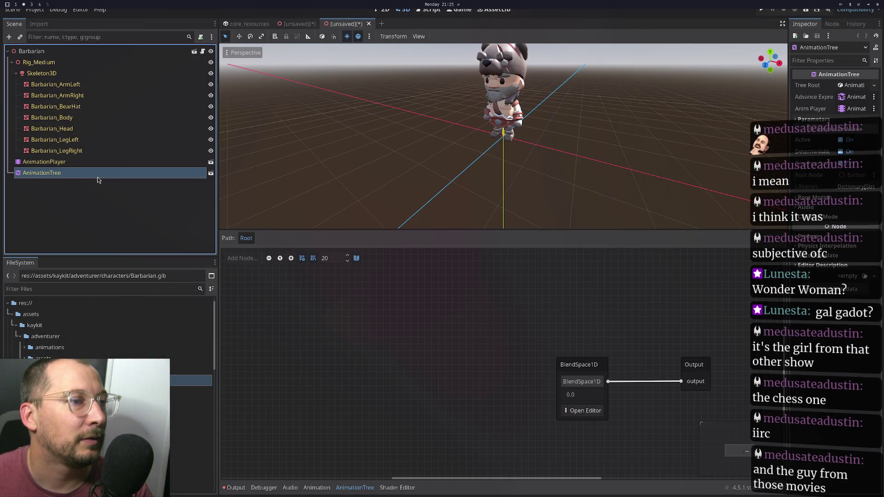
double_click(582, 382)
left_click(66, 292)
- Filter the project files for 'ani' and open animation_tree.tscn
type("ah")
key("BackSpace")
key("BackSpace")
type("nim")
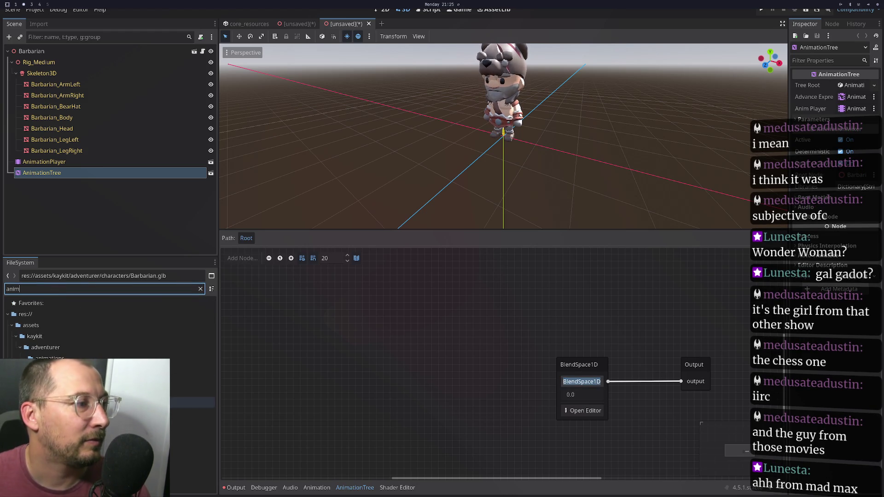
double_click(194, 402)
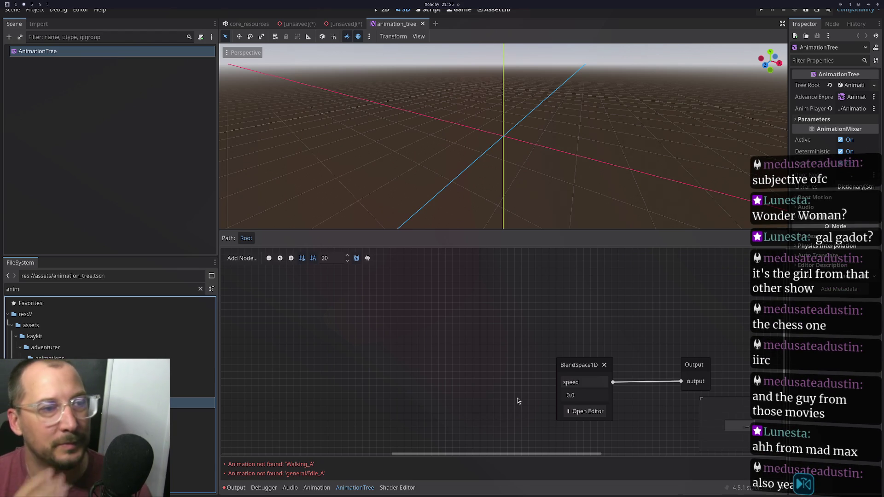
- Commit the speed name on the BlendSpace1D node, then close the animation_tree scene
left_click(573, 372)
left_click(580, 381)
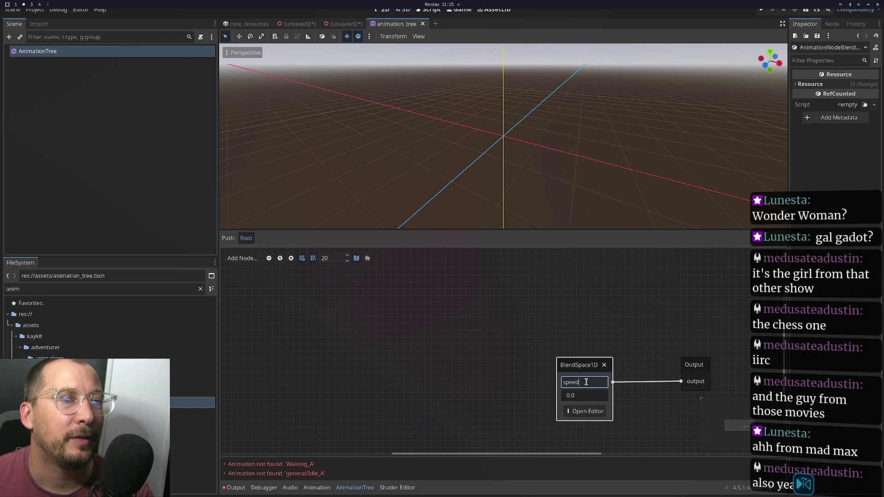
left_click(489, 385)
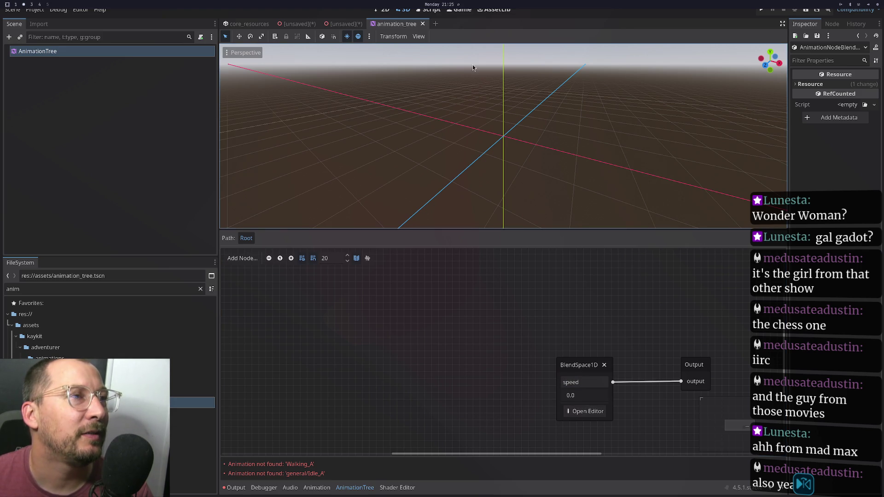
left_click(424, 24)
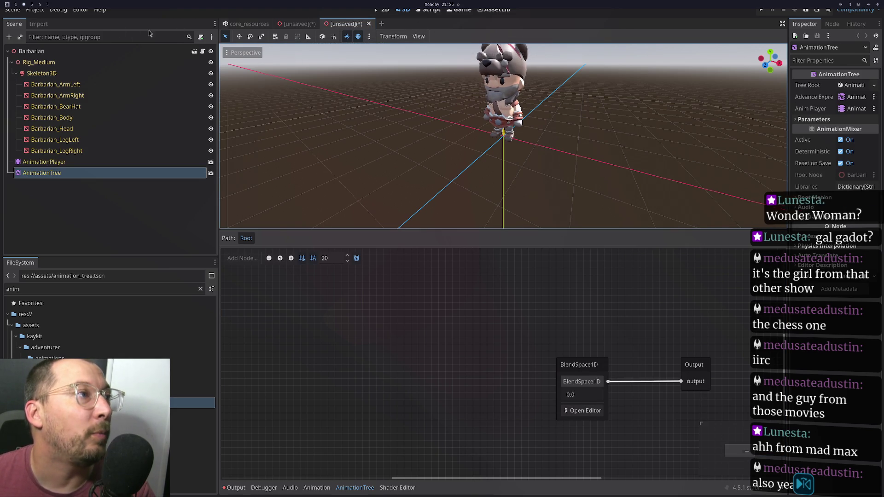
left_click(40, 291)
- In add_animation_player.gd, delete the player_controller variable line and change the first reference to scene
key("super+1")
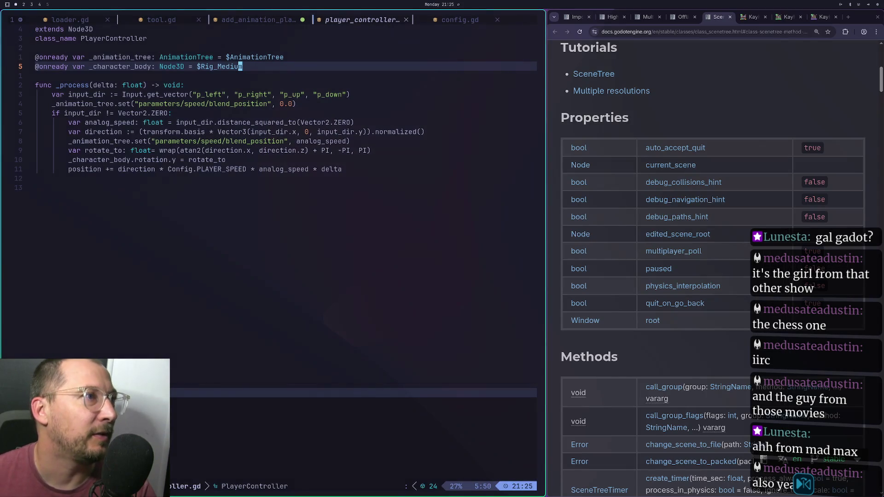
left_click(250, 21)
left_click(204, 103)
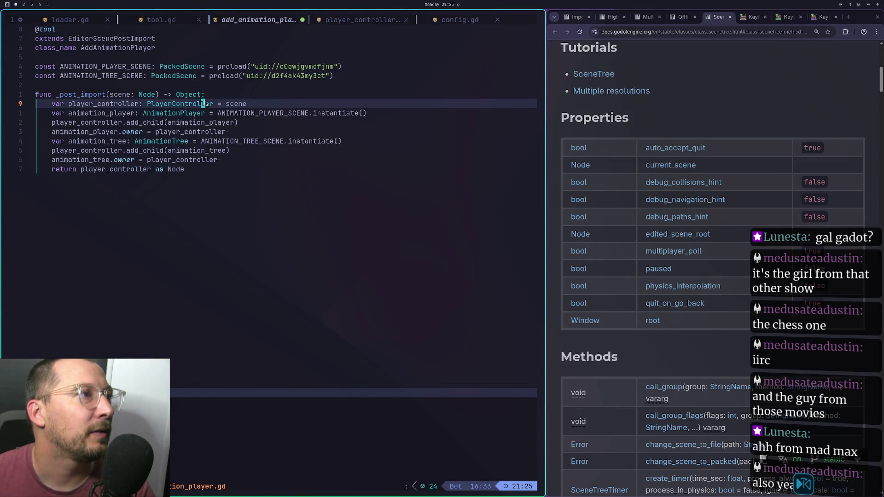
key("d")
key("d")
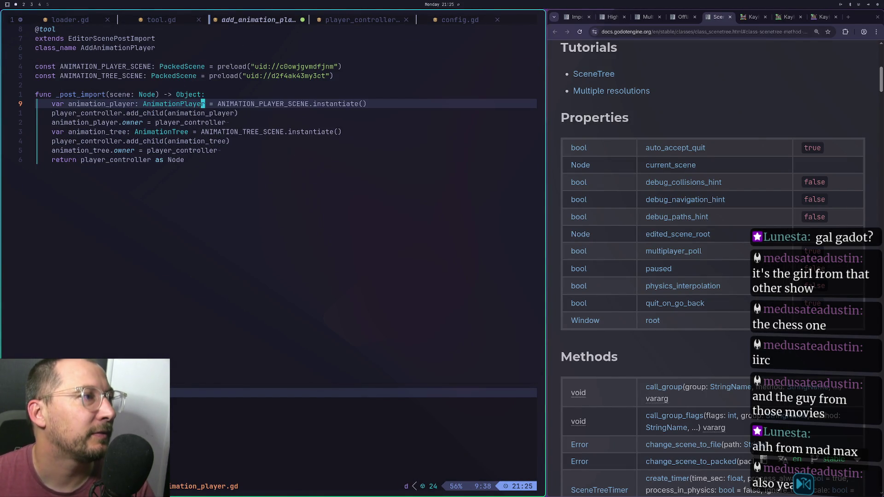
key("j")
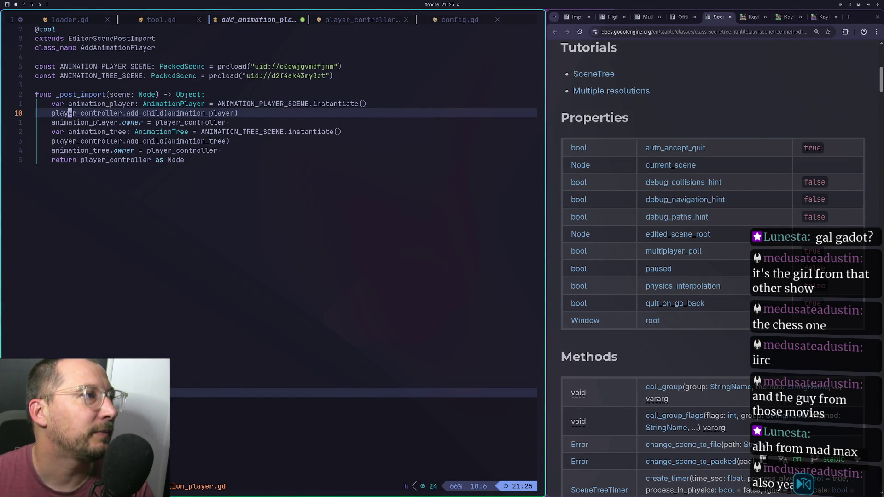
type("cwscene")
- Replace player_controller with scene in the animation_tree owner assignment
key("j")
key("j")
key("j")
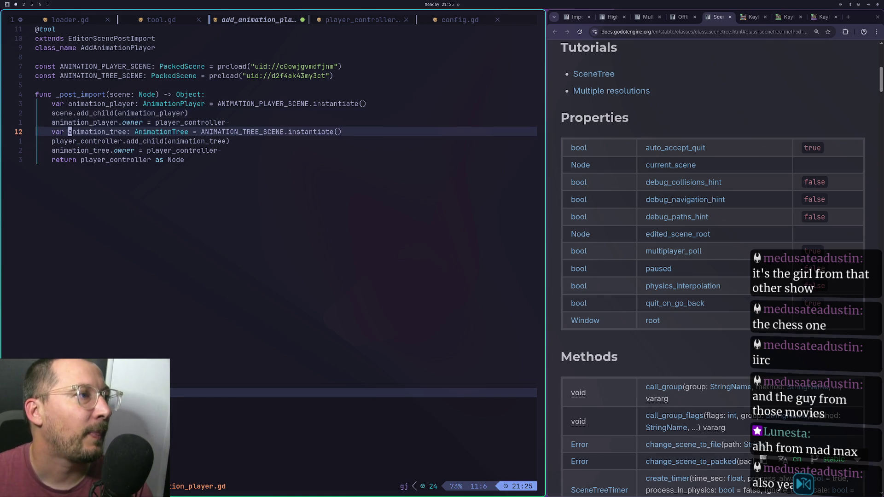
key("c")
key("w")
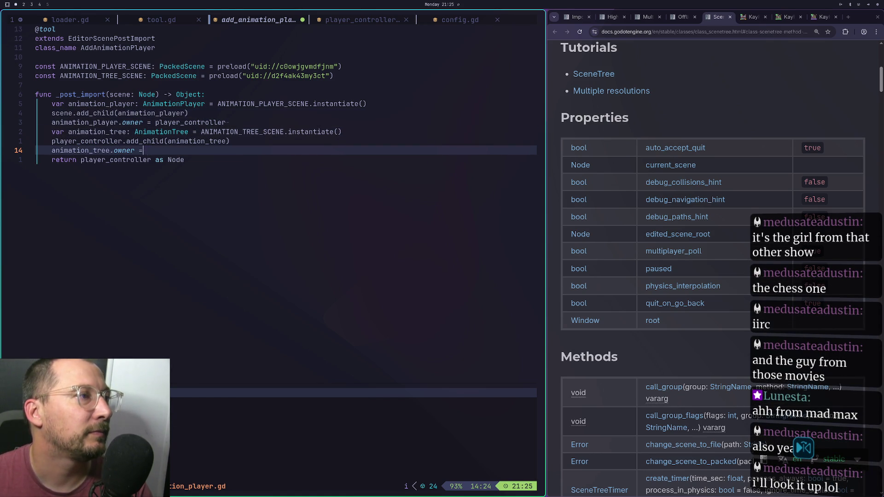
type("scene")
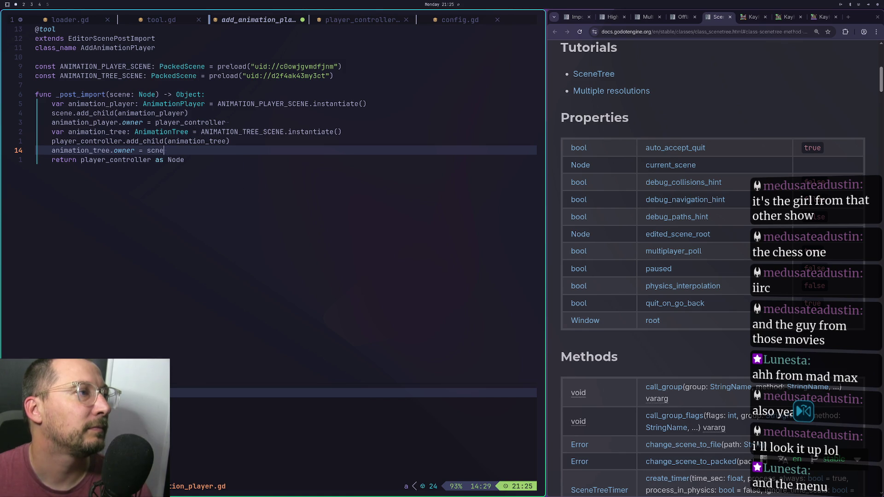
type("e")
key("Escape")
key("g")
key("j")
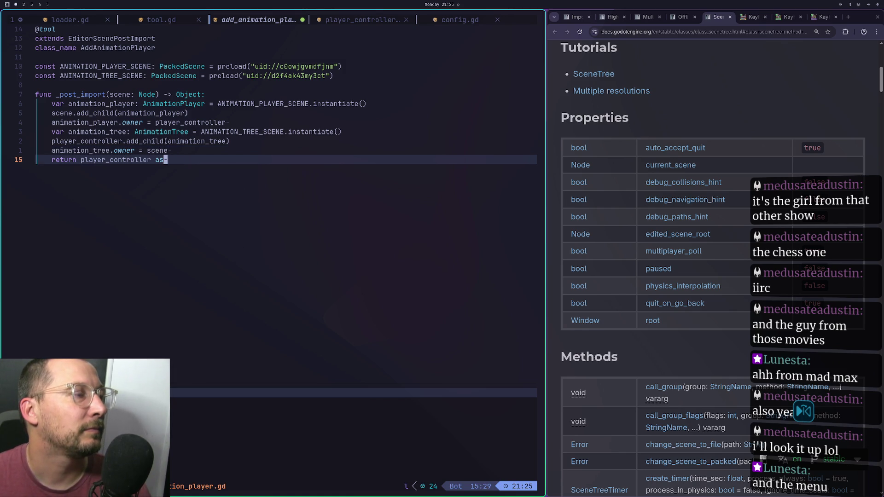
- Make the return statement return scene instead of player_controller and its type cast
key("d")
key("dollar")
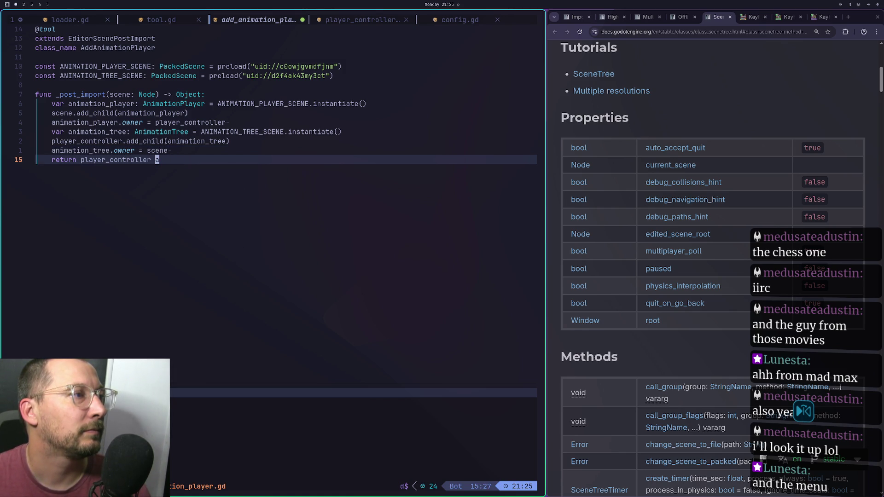
key("F")
key("underscore")
key("d")
key("dollar")
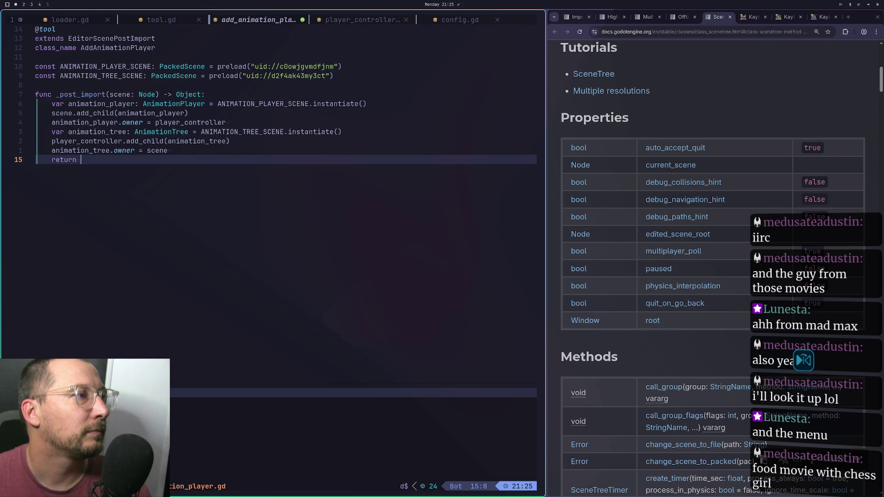
type("scene")
- Set animation_player.owner to scene and save the script with :w
key("Escape")
key("k")
key("k")
key("k")
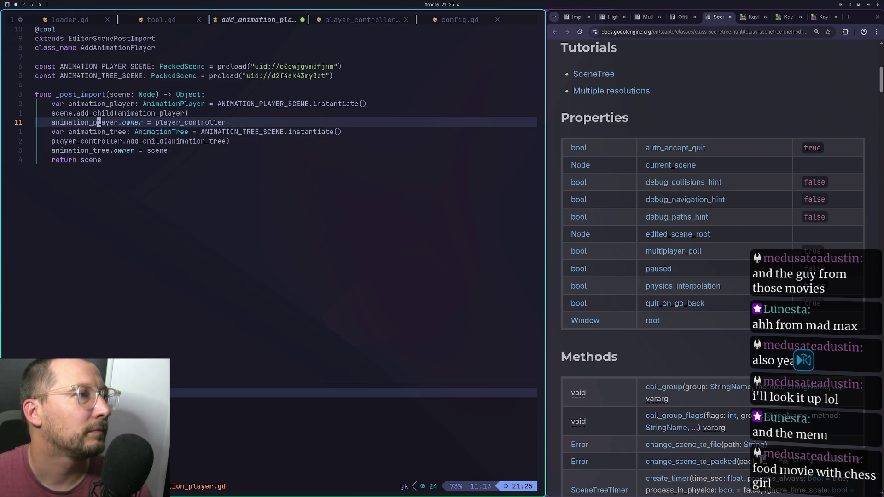
key("d")
key("w")
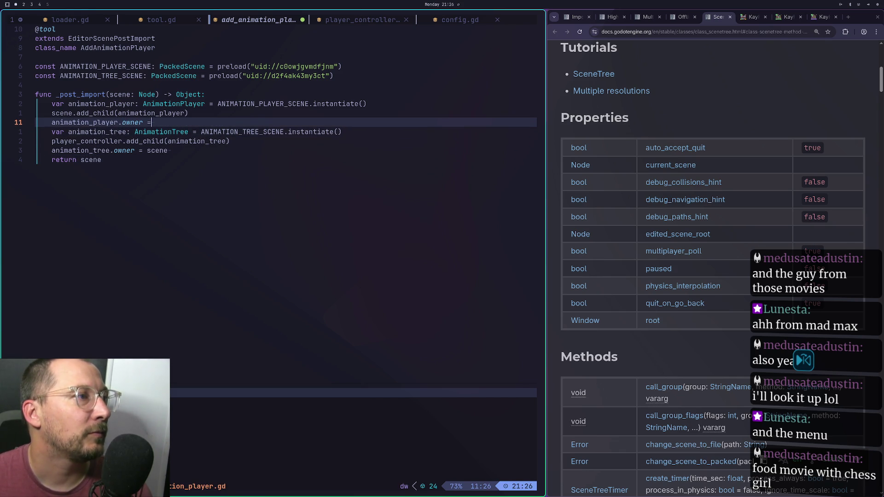
type("ascnee")
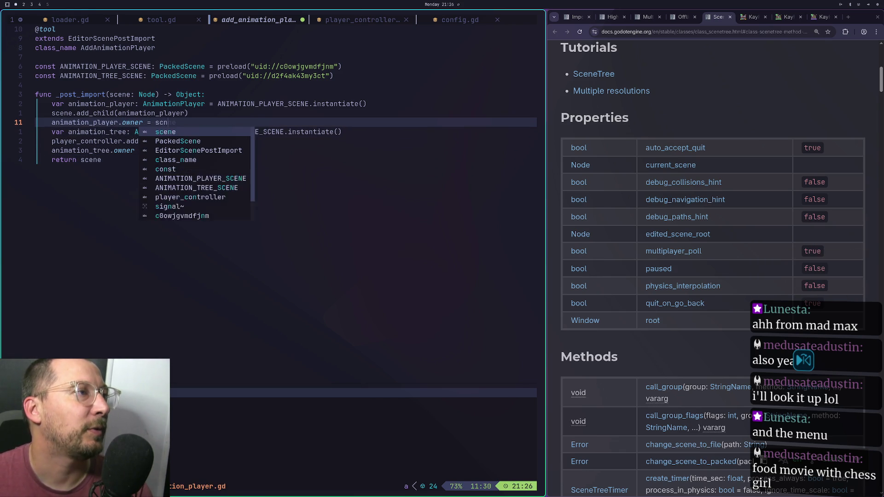
key("BackSpace")
key("BackSpace")
key("BackSpace")
type("ene")
key("Escape")
type(":w")
key("Return")
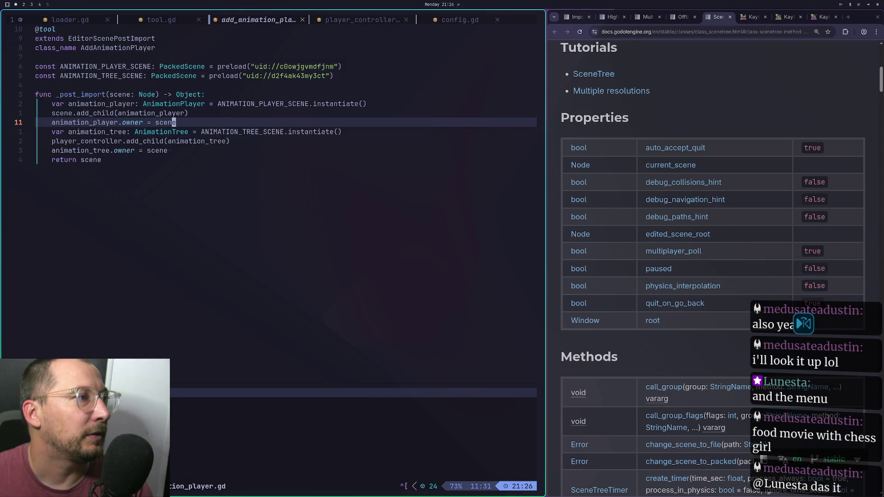
- Change the animation tree add_child call to add it to scene, and save
key("j")
key("j")
key("b")
key("k")
key("$")
key("j")
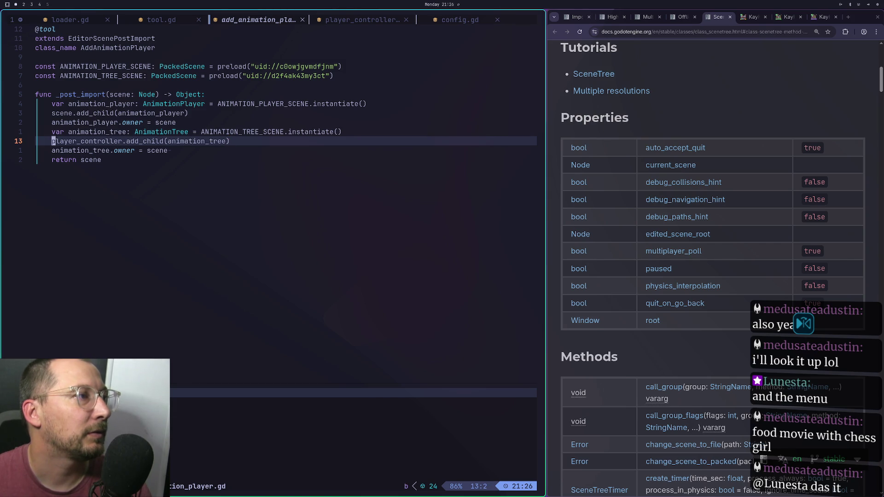
type("cwscene")
key("Escape")
type(":w")
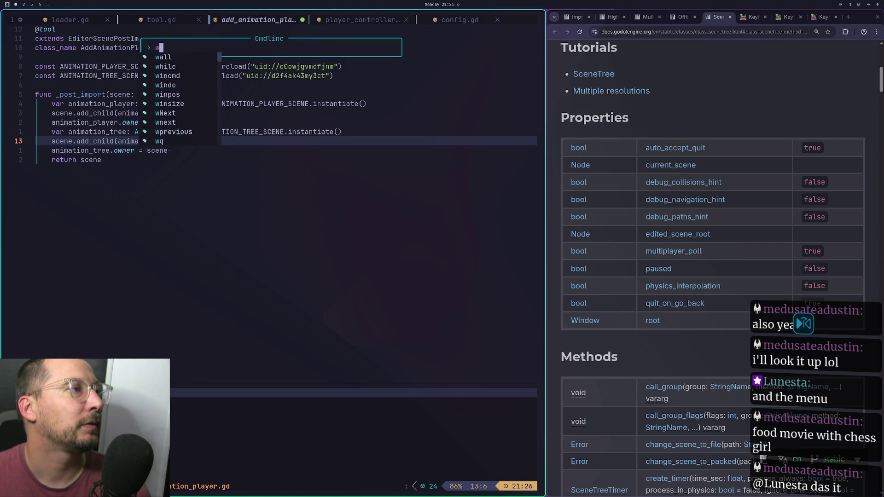
key("Return")
key("super+2")
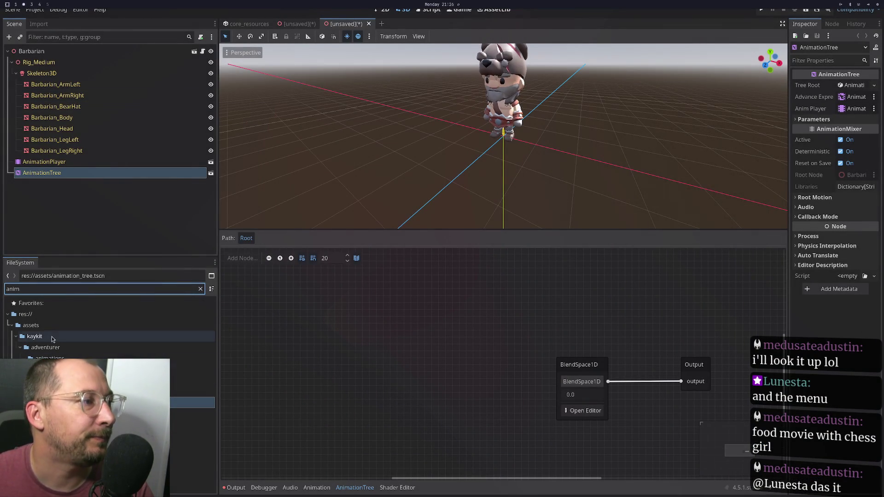
- Clear the file filter, select Barbarian.glb, and reimport it with the updated import script
left_click(200, 289)
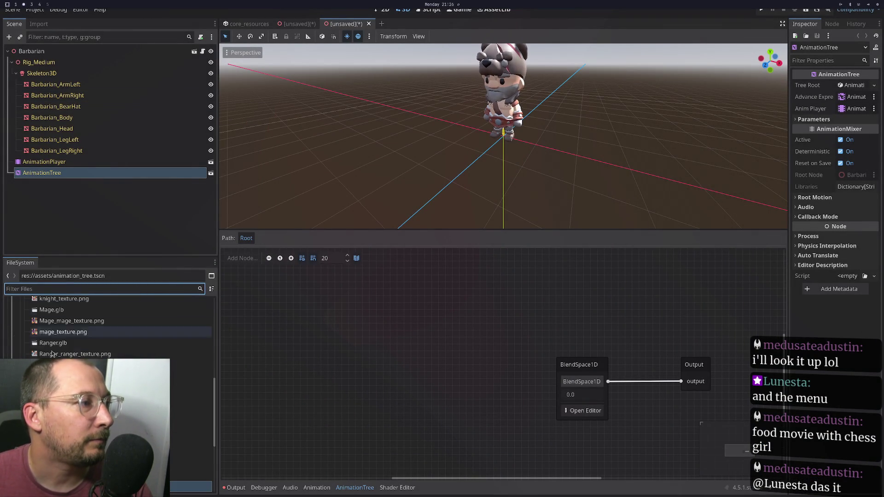
scroll(47, 350, "down", 3)
scroll(47, 355, "up", 5)
left_click(55, 326)
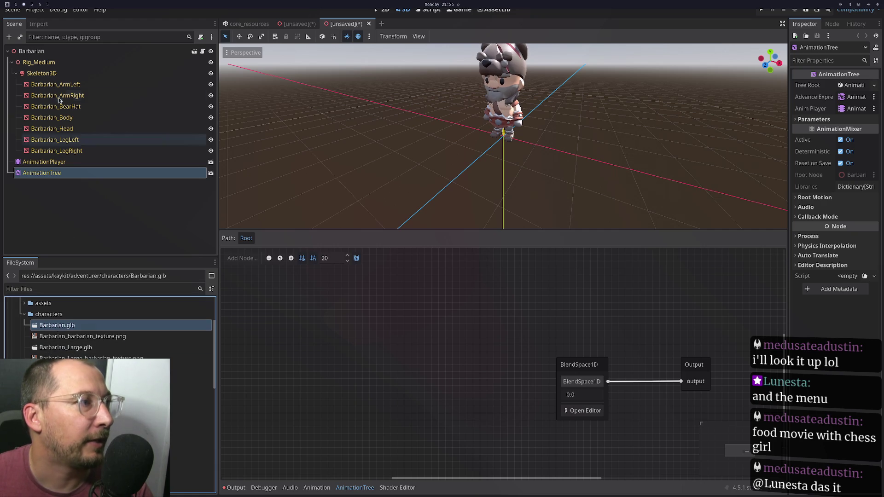
left_click(39, 23)
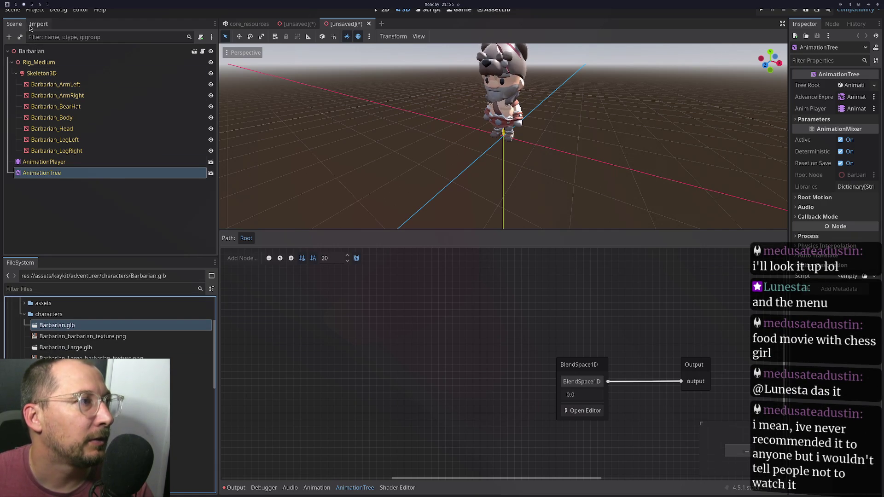
left_click(153, 249)
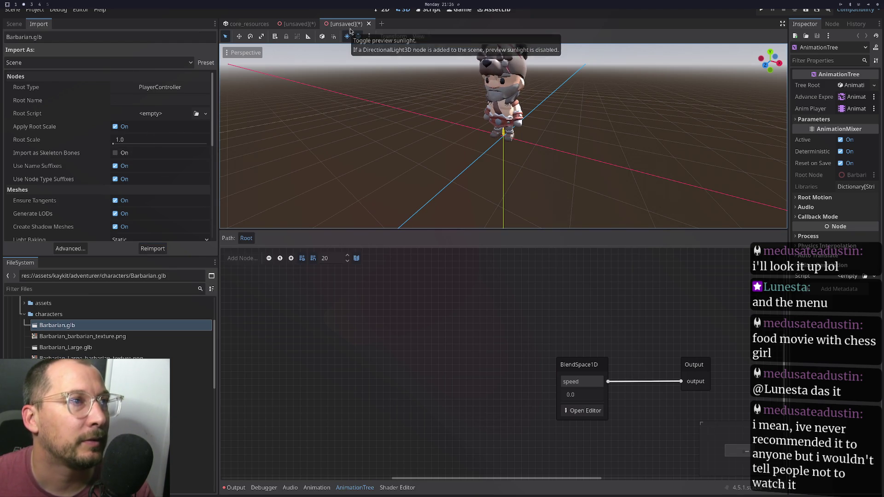
- Check the AnimationTree node, then close both unsaved scene tabs with Don't Save
left_click(14, 24)
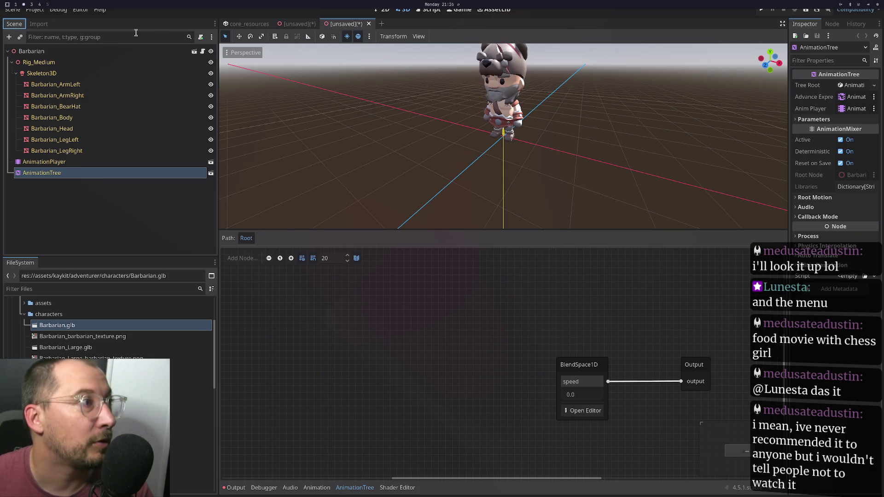
left_click(57, 151)
left_click(127, 177)
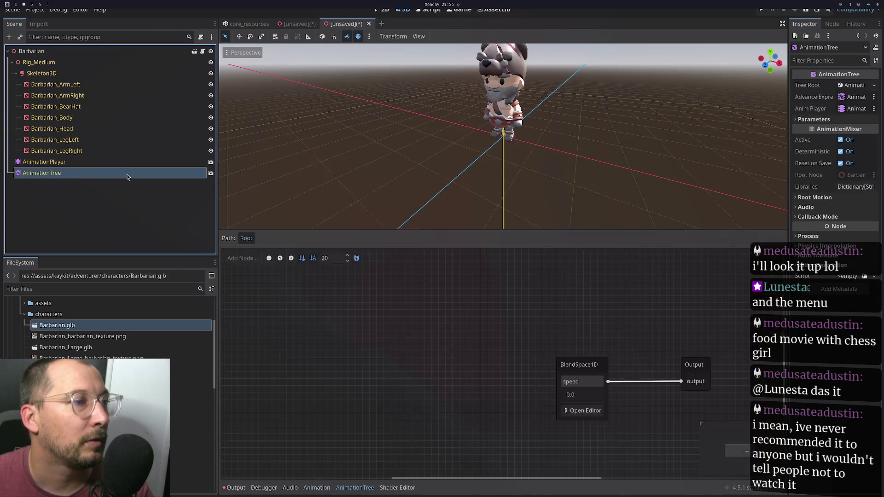
left_click(369, 24)
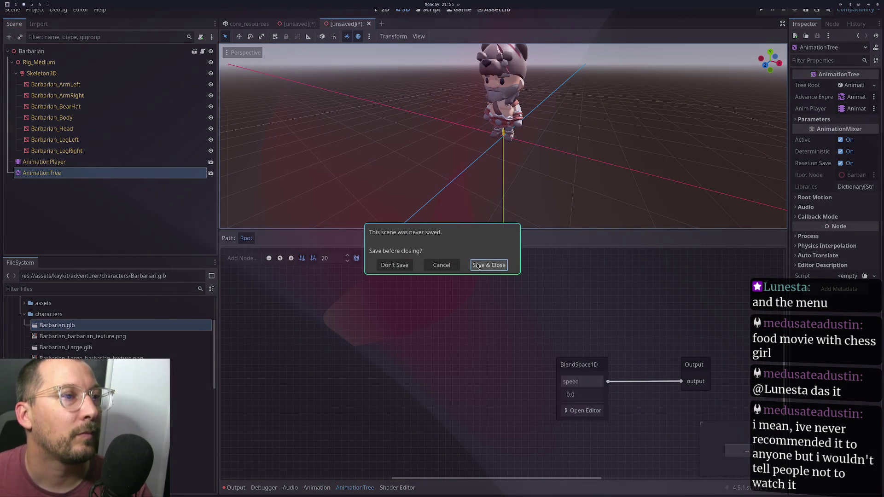
left_click(394, 264)
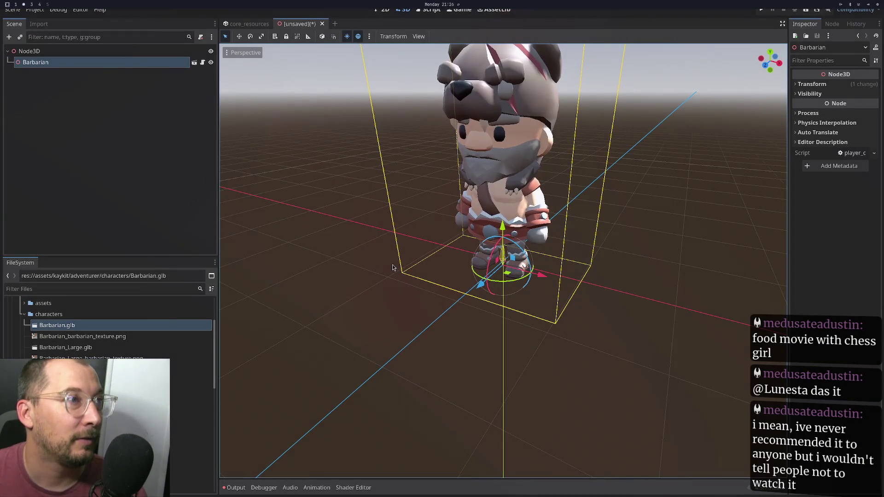
left_click(322, 23)
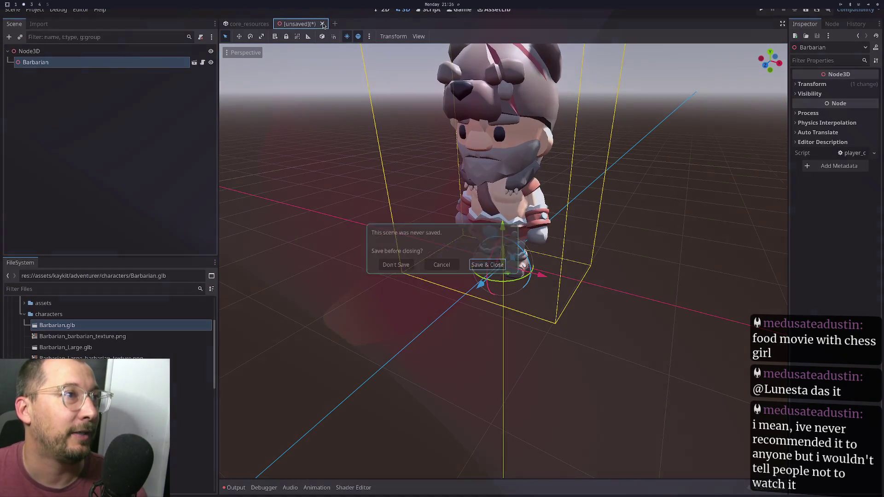
left_click(396, 266)
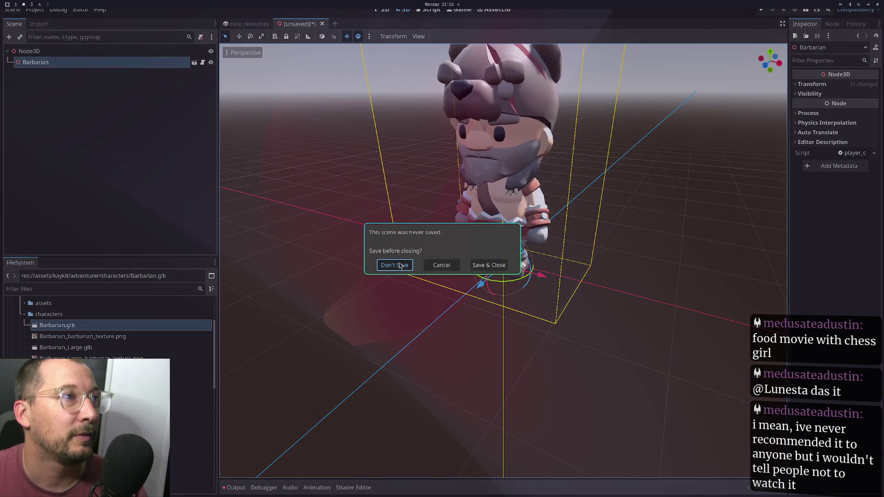
key("super+1")
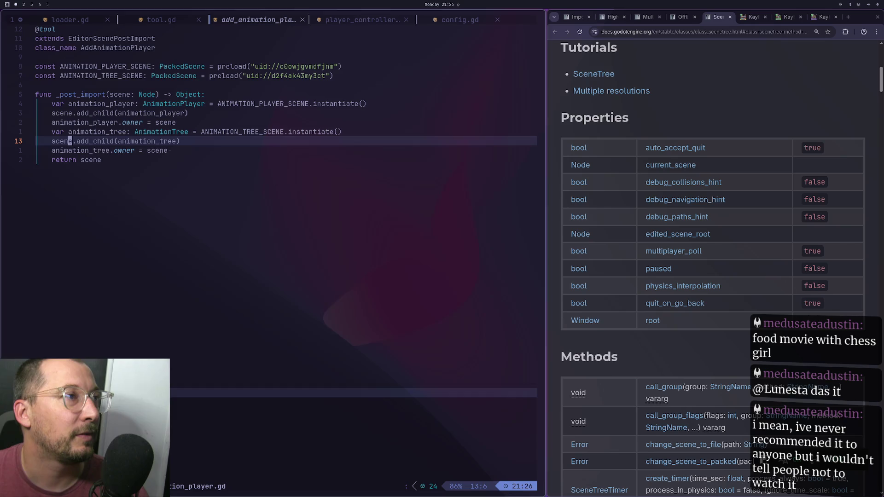
- Switch Neovim to the player_controller.gd buffer to review its _process movement code
left_click(336, 18)
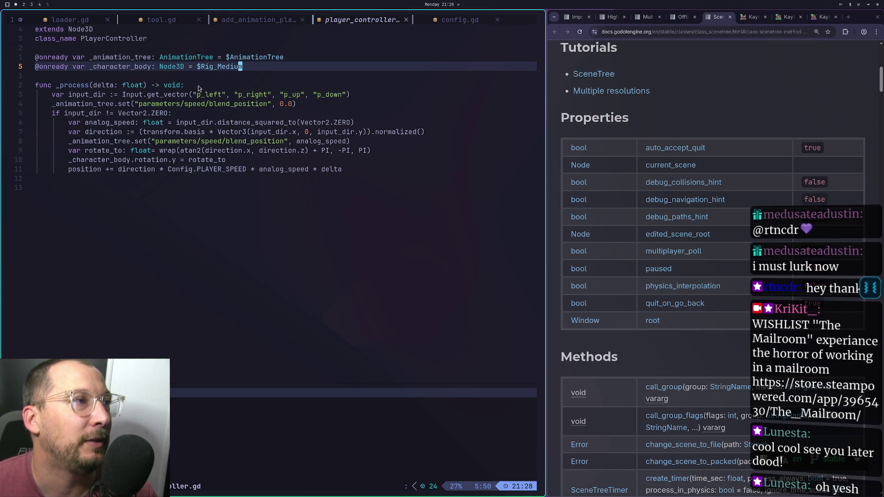
- Check the OBS stream stats and YouTube Studio chat, then return to the Godot workspace
key("alt+Tab")
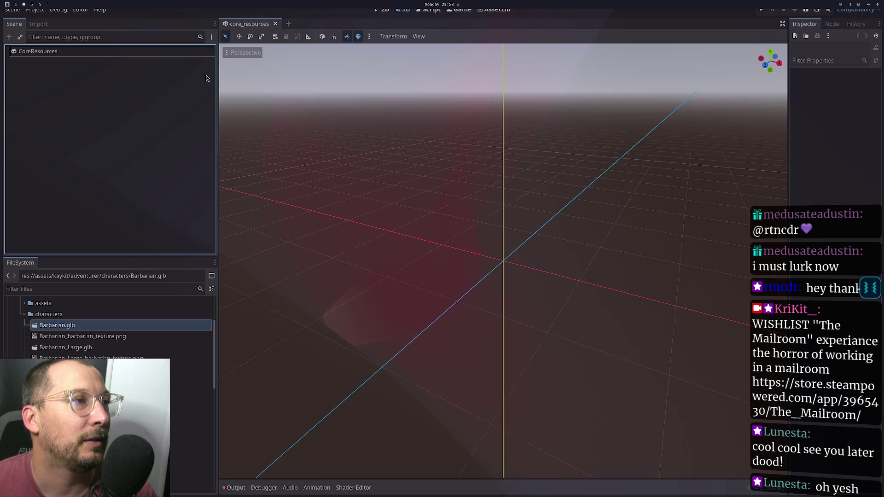
key("super+Right")
key("super+Right")
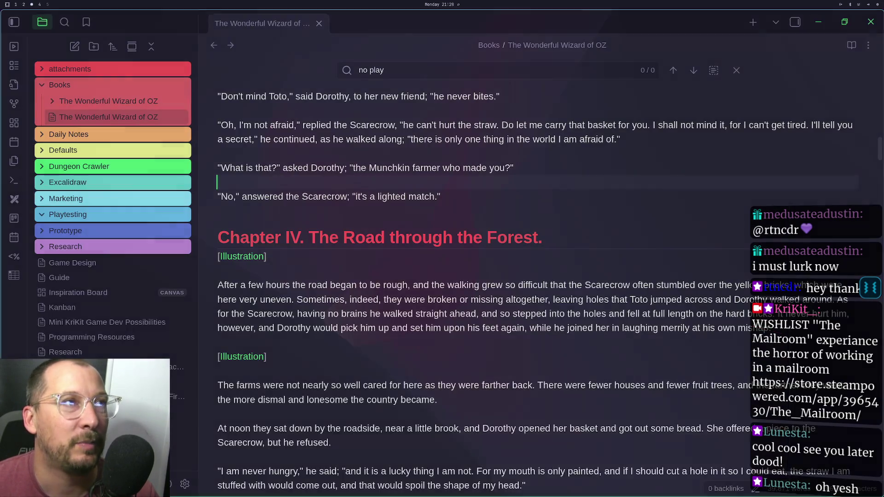
key("super+Down")
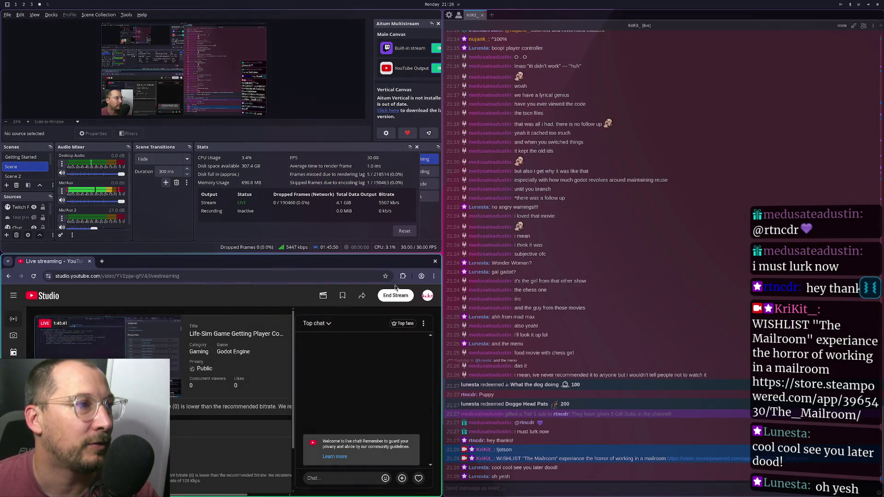
left_click(351, 219)
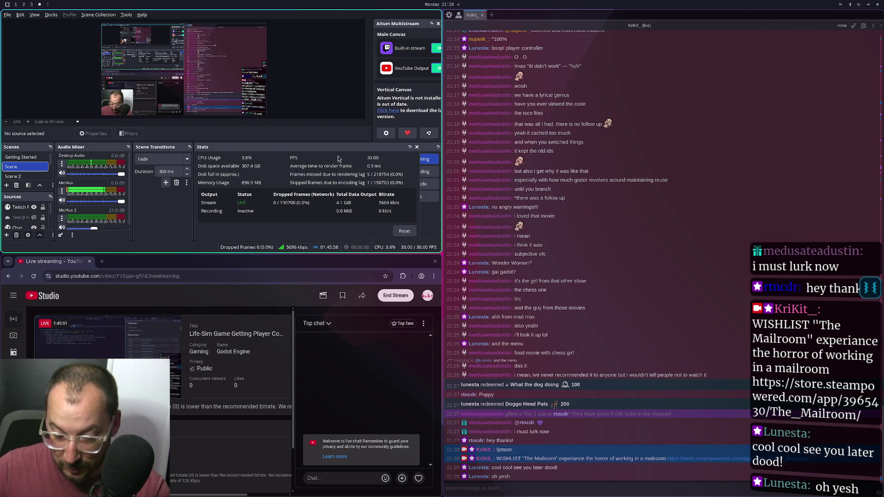
key("super+3")
key("super+2")
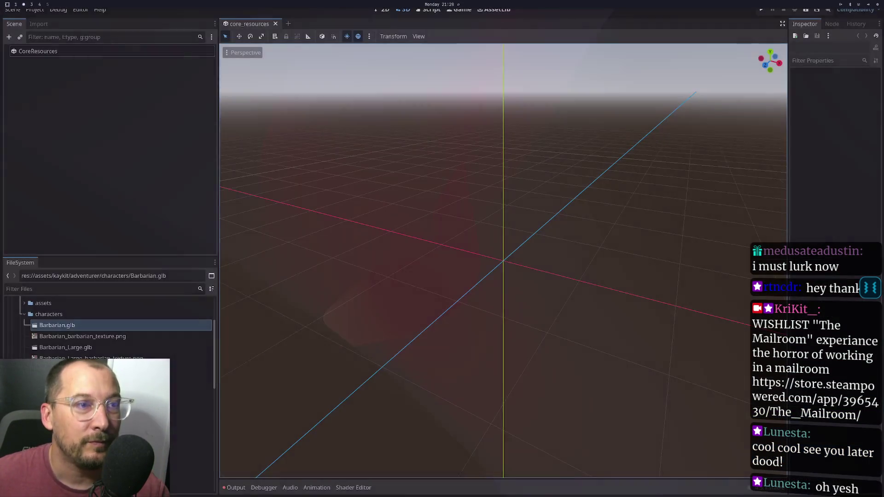
key("super+3")
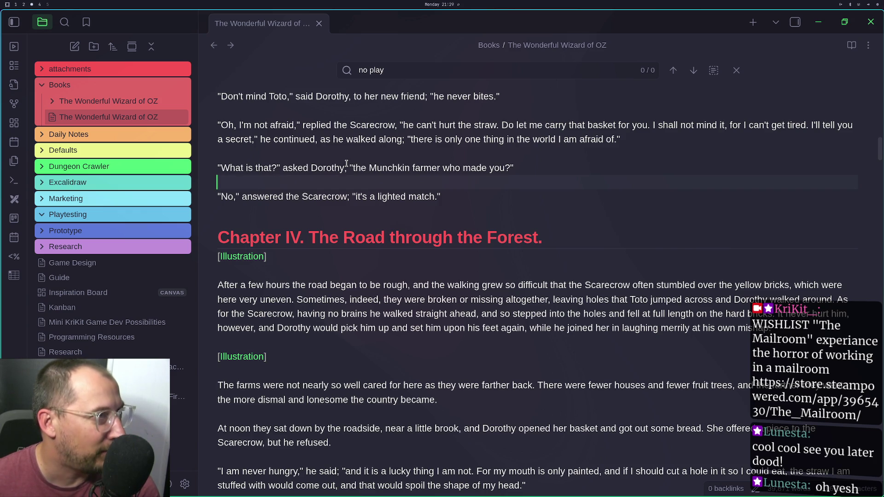
key("super+2")
key("super+1")
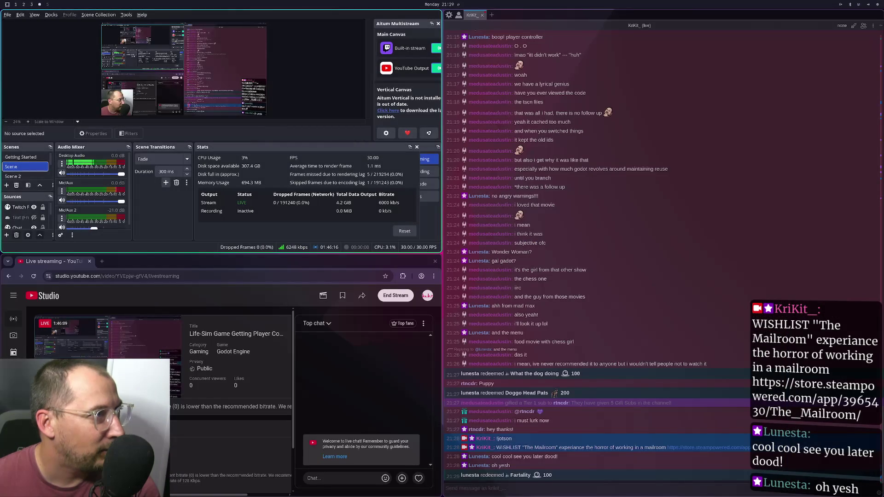
key("super+2")
key("super+1")
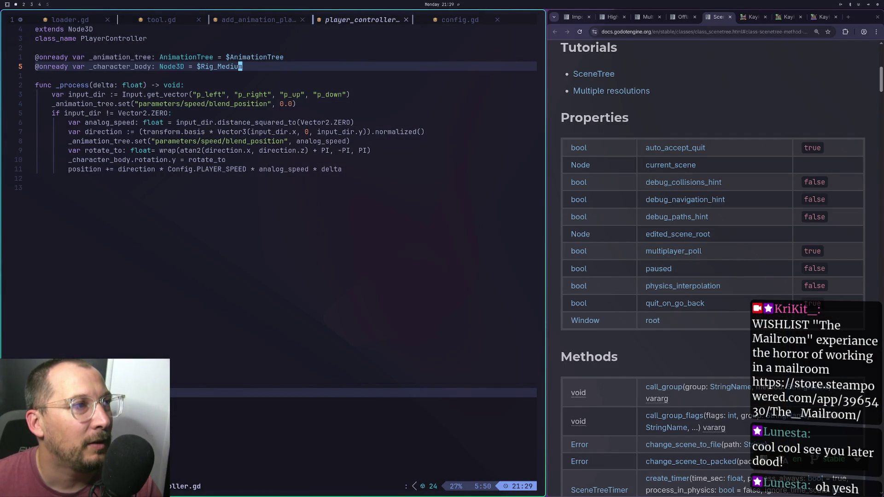
key("super+2")
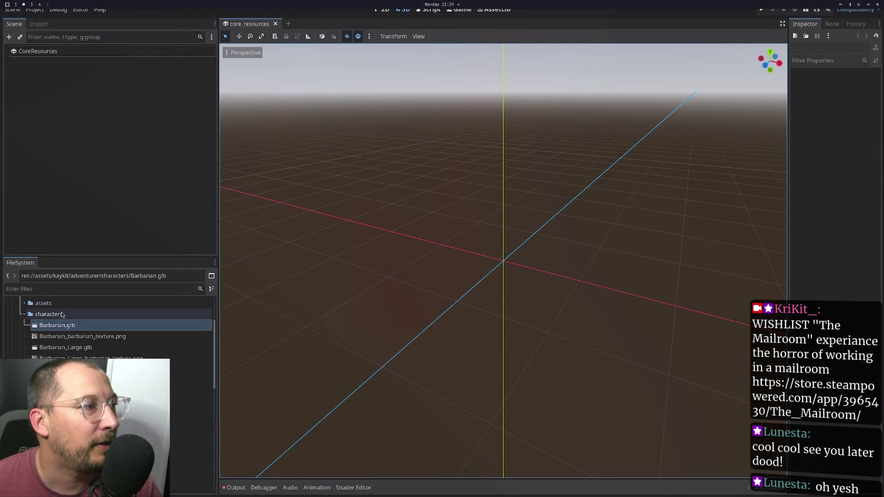
- Select the CoreResources node and expand the kaykit/adventurer folders to reach Barbarian.glb
left_click(21, 315)
key("Left")
key("Left")
key("Left")
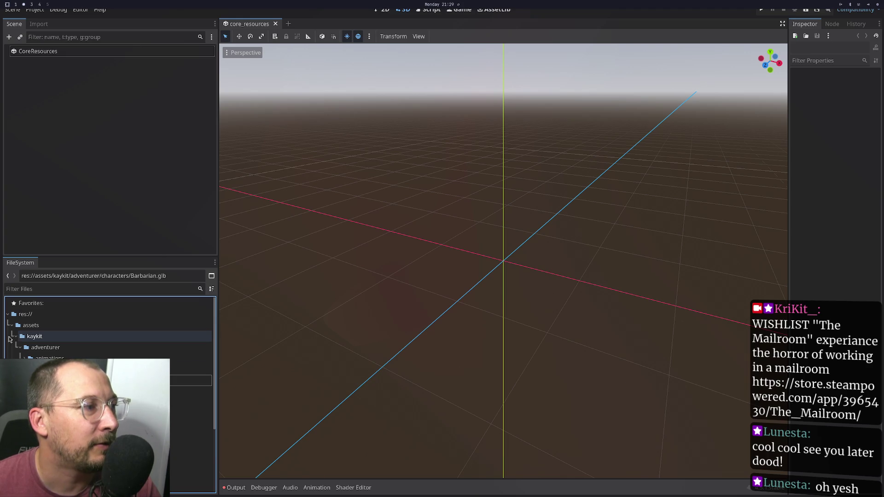
scroll(92, 428, "down", 3)
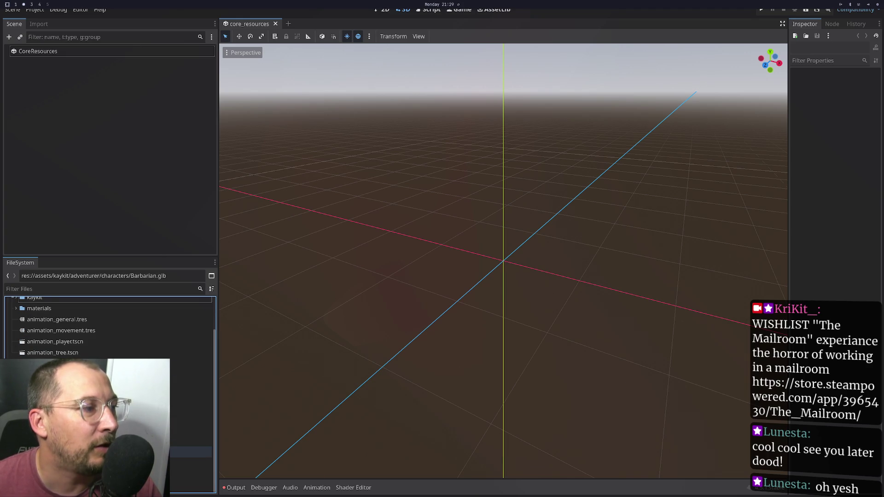
left_click(92, 49)
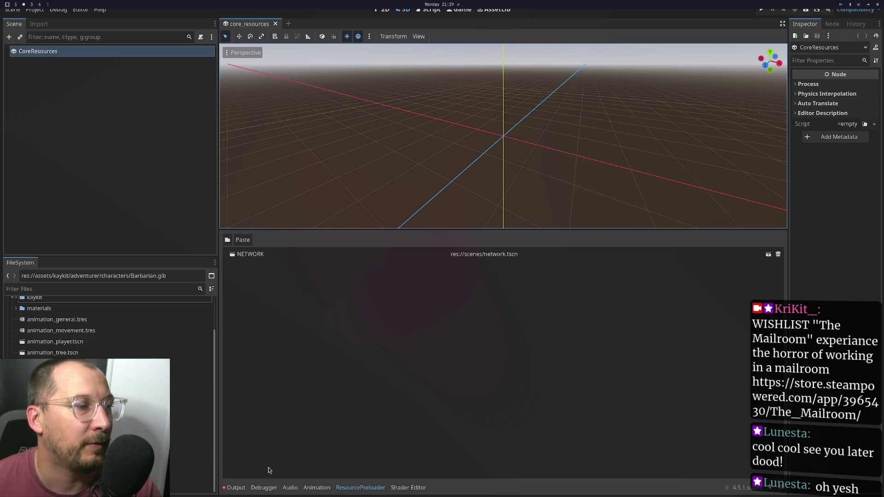
scroll(57, 347, "up", 3)
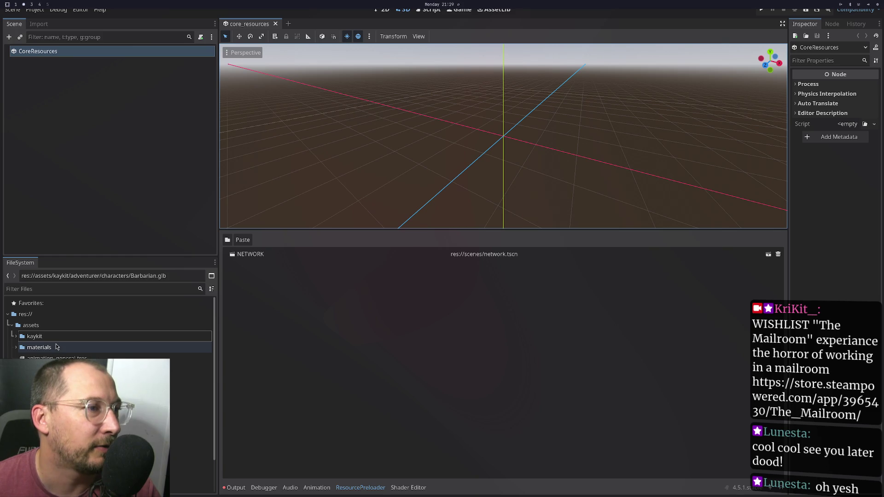
left_click(17, 347)
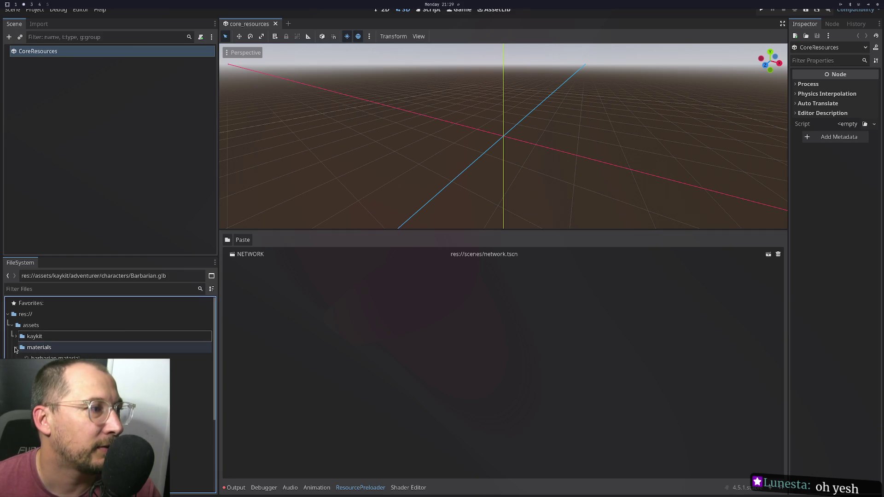
left_click(15, 337)
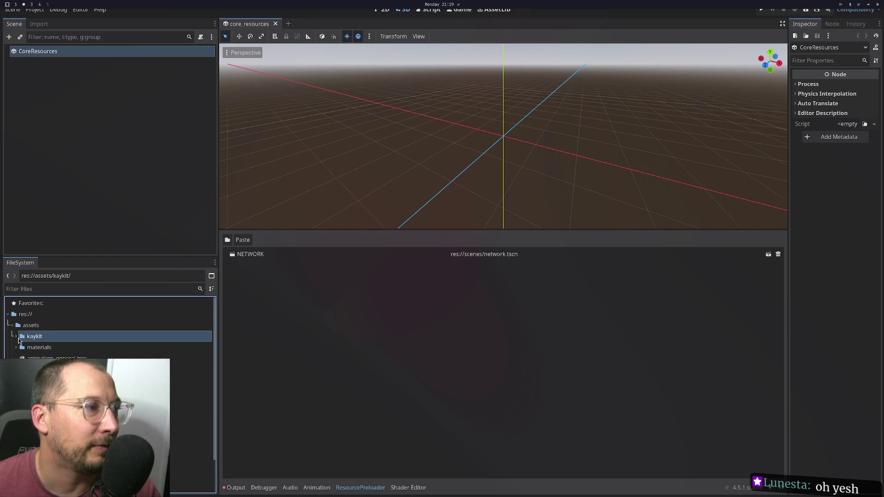
left_click(21, 348)
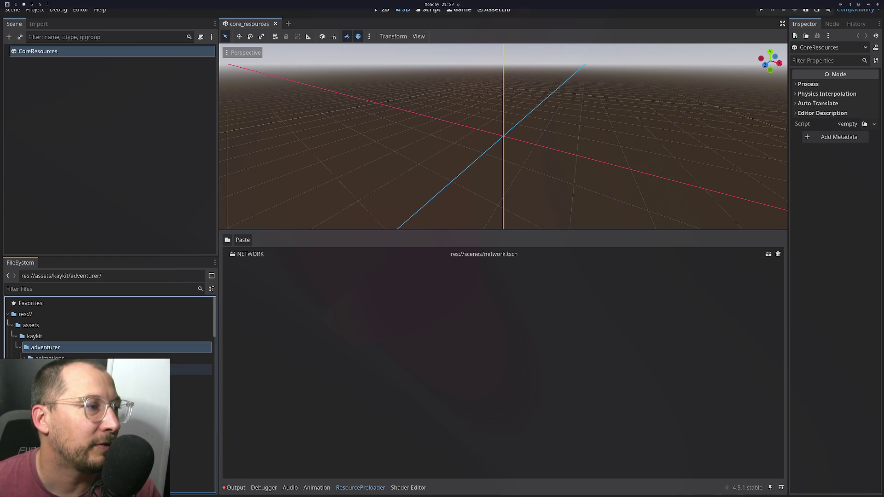
- Add Barbarian.glb to the CoreResources preloader and rename the entry BARBARIAN
left_click_drag(55, 391, 324, 320)
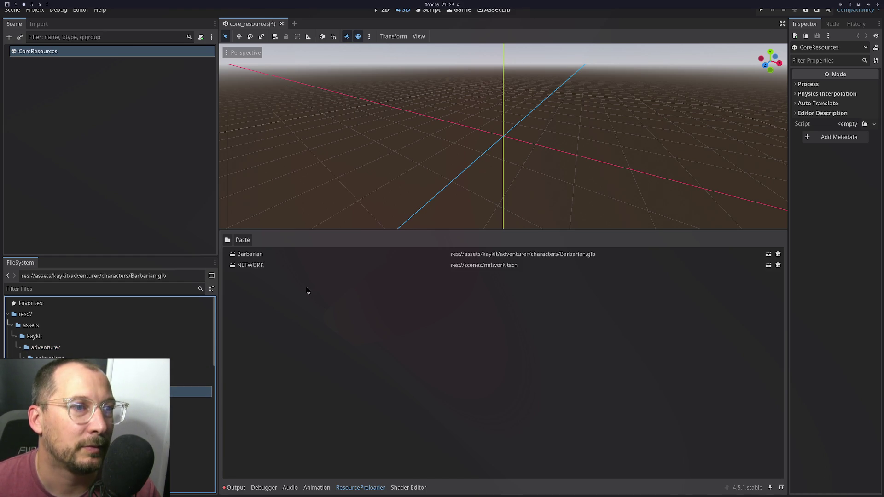
double_click(279, 254)
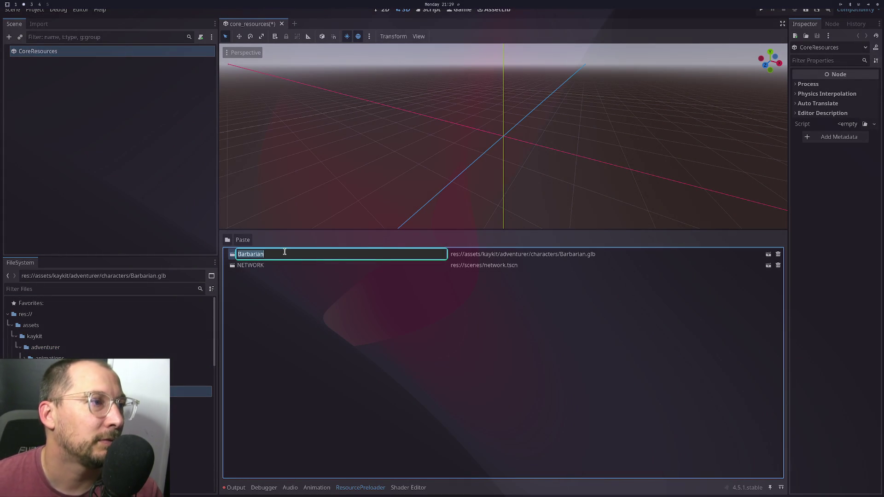
type("BARBARIAN")
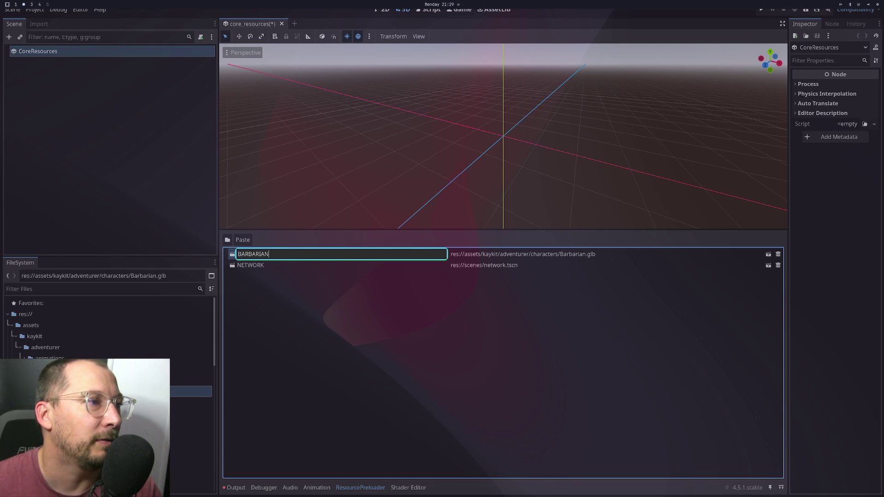
key("ctrl+a")
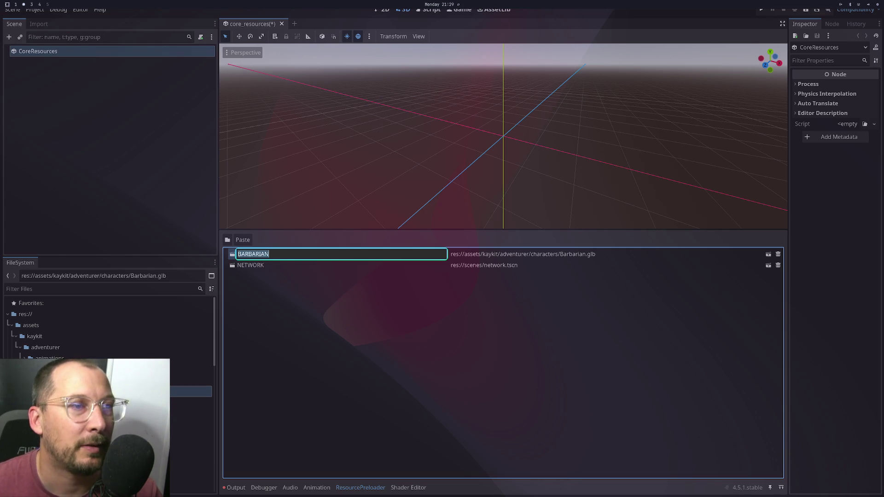
left_click(338, 303)
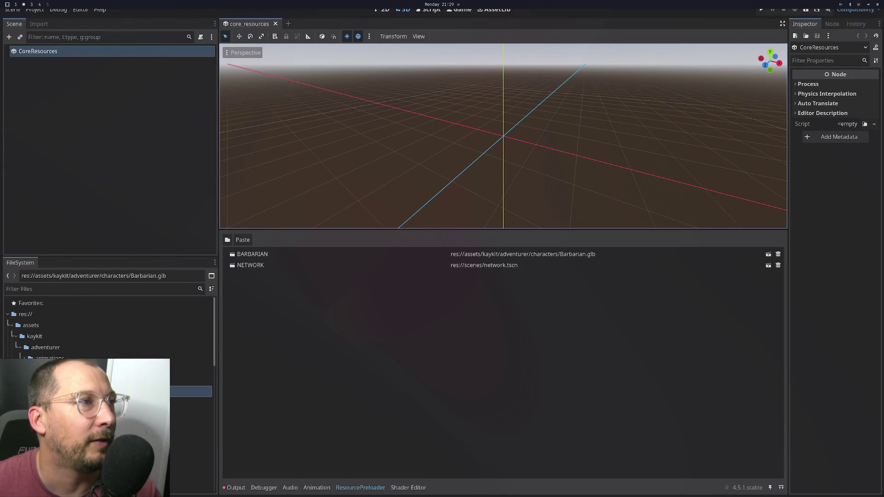
key("super+1")
left_click(337, 41)
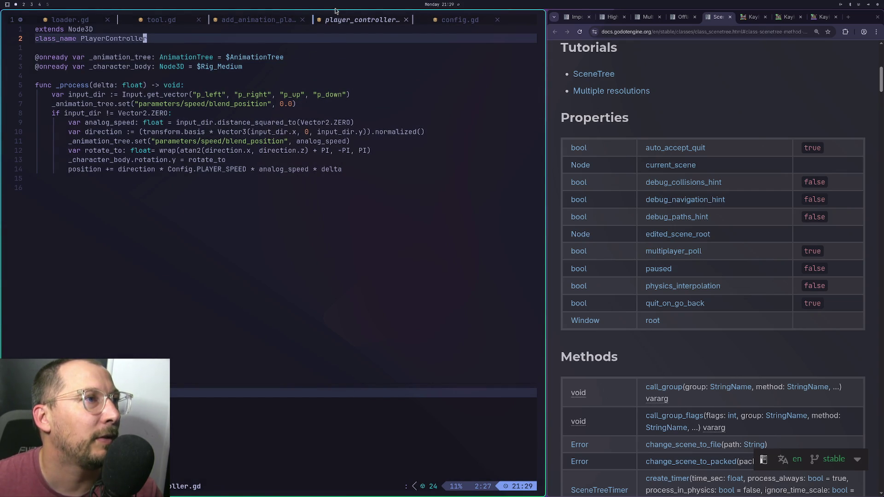
- Close the add_animation_player script and open cache.gd via a project file search for 'cache'
left_click(302, 20)
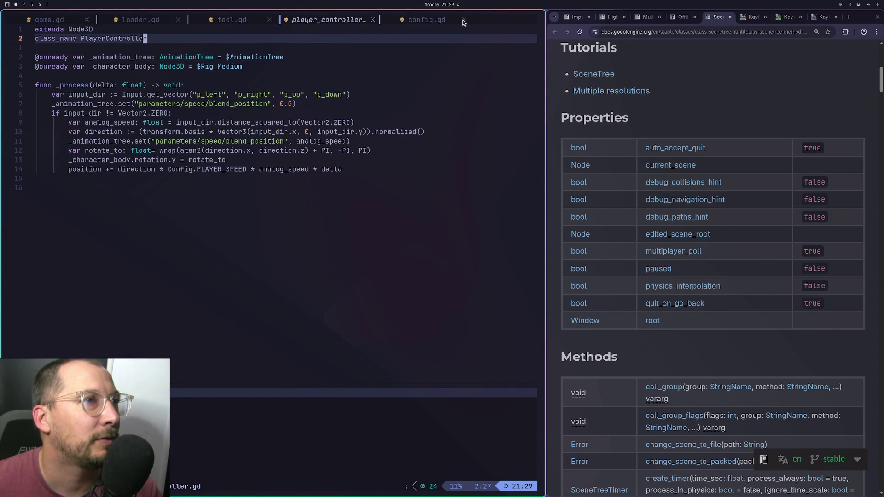
left_click(385, 88)
key("space")
key("e")
key("q")
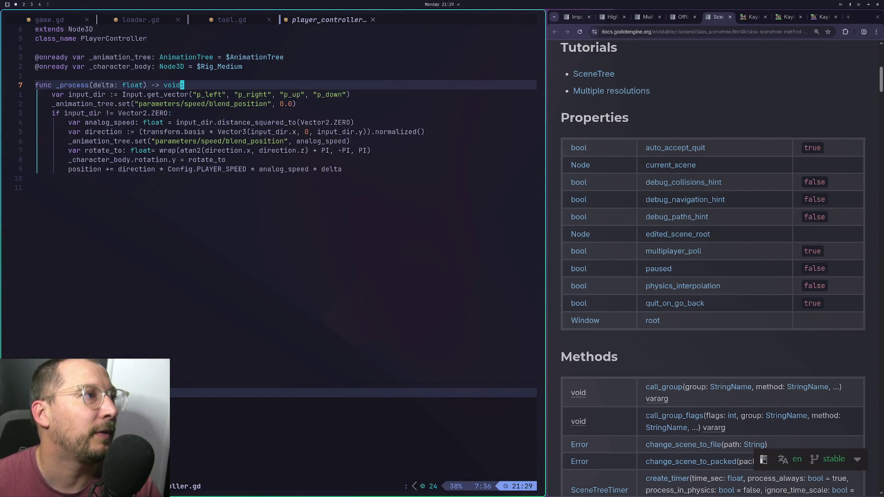
key("space")
key("space")
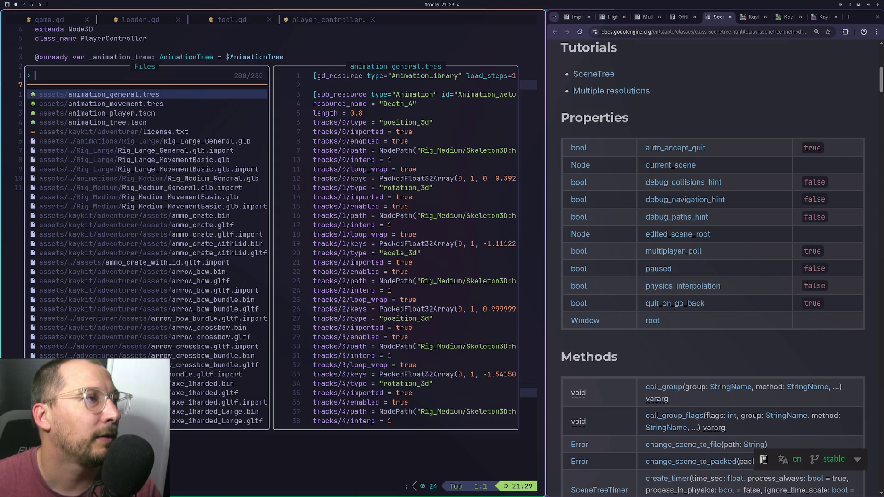
type("cache")
key("Return")
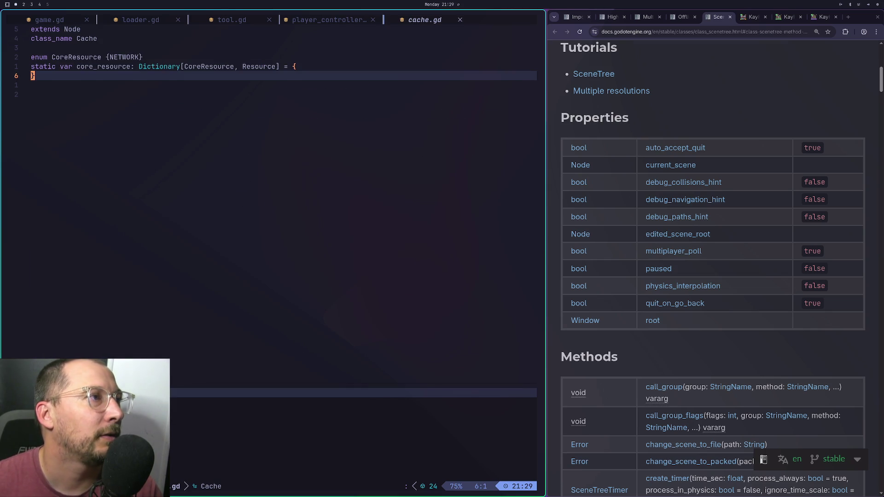
- Add BARBARIAN after NETWORK in the CoreResource enum
key("k")
key("k")
key("w")
key("w")
key("w")
key("l")
key("l")
key("l")
key("l")
key("l")
key("l")
type("a,")
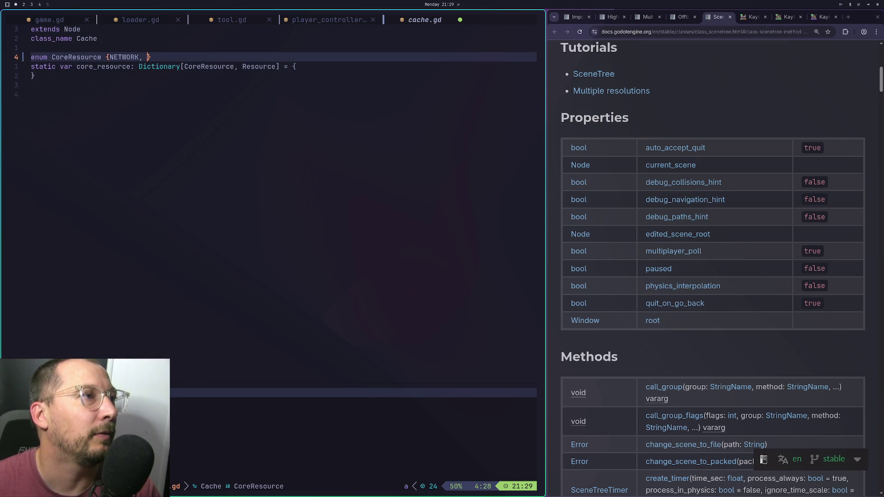
key("Escape")
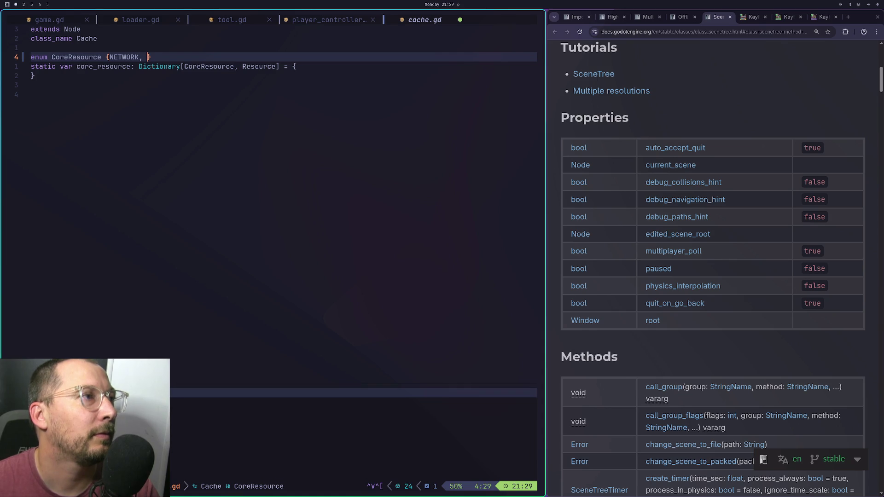
type("p")
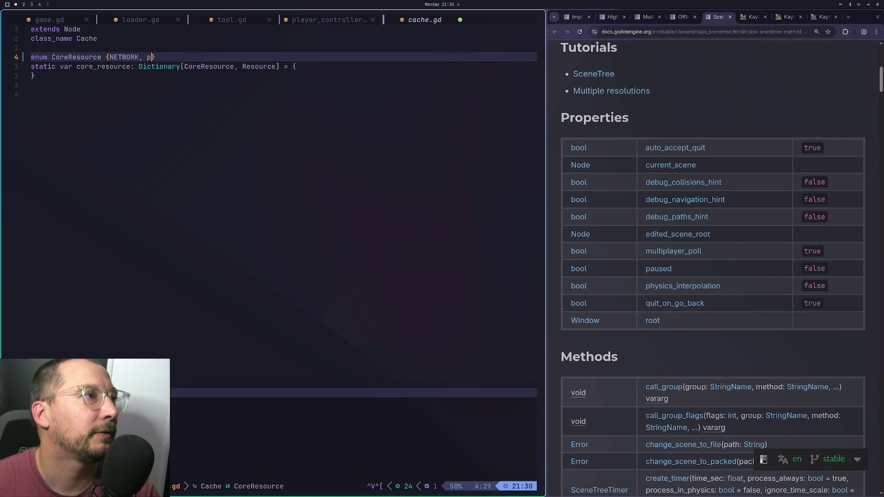
type("sBARBAR")
key("Escape")
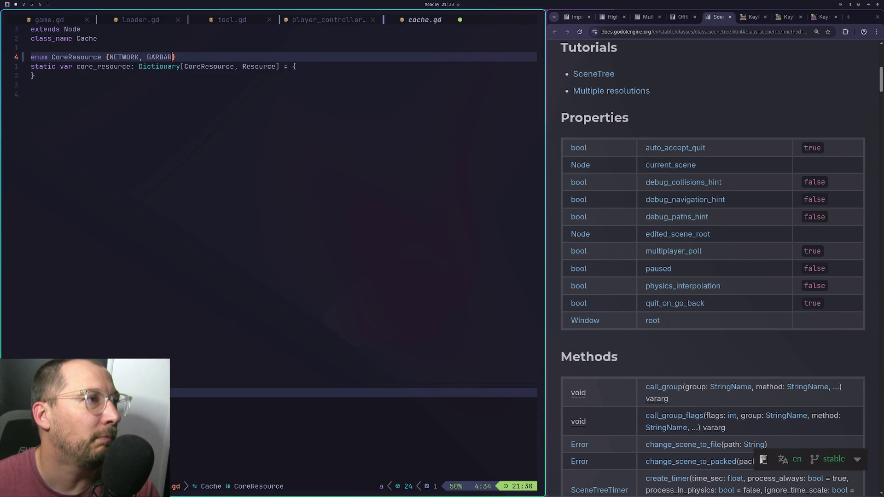
- Check the preloader name in Godot, then save cache.gd with :w
key("super+2")
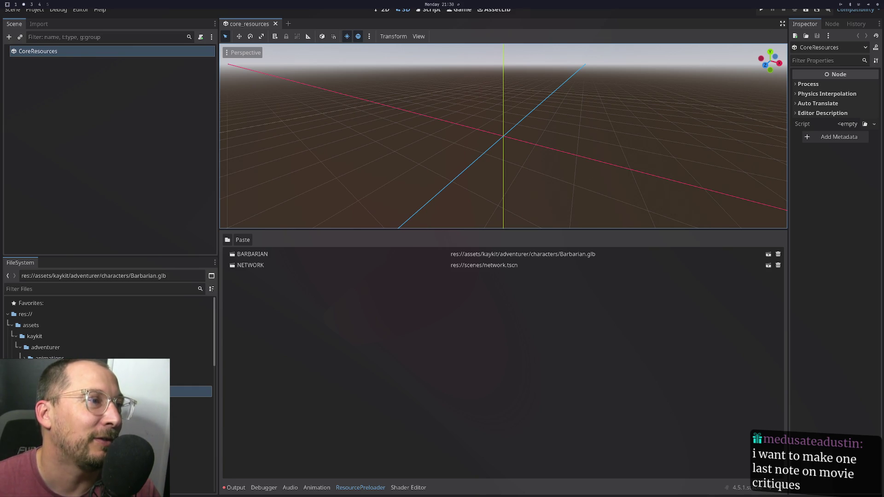
key("super+1")
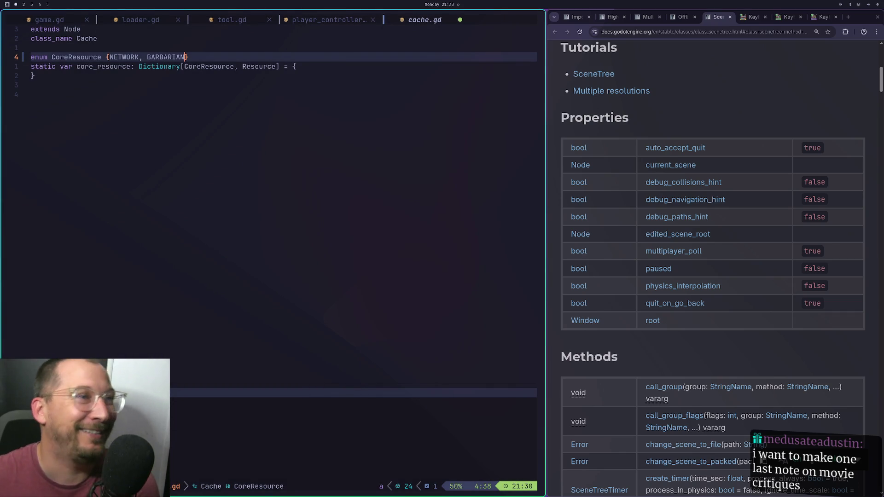
key("Escape")
type(":w")
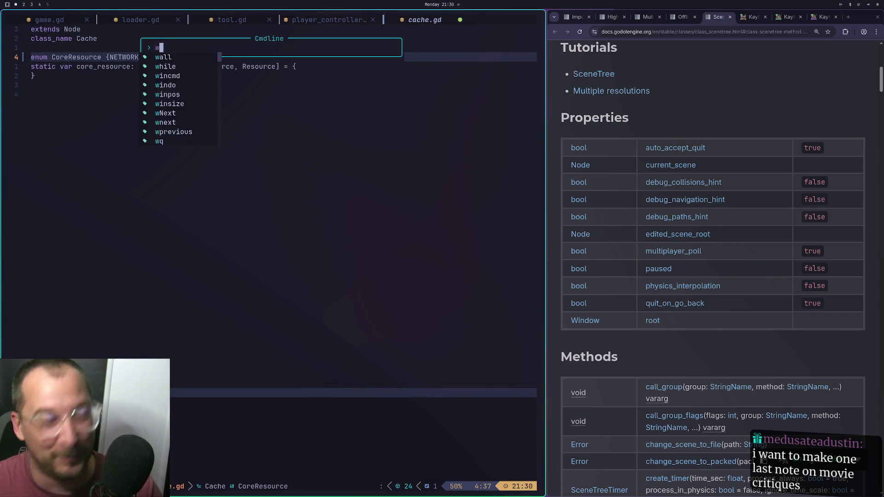
key("Return")
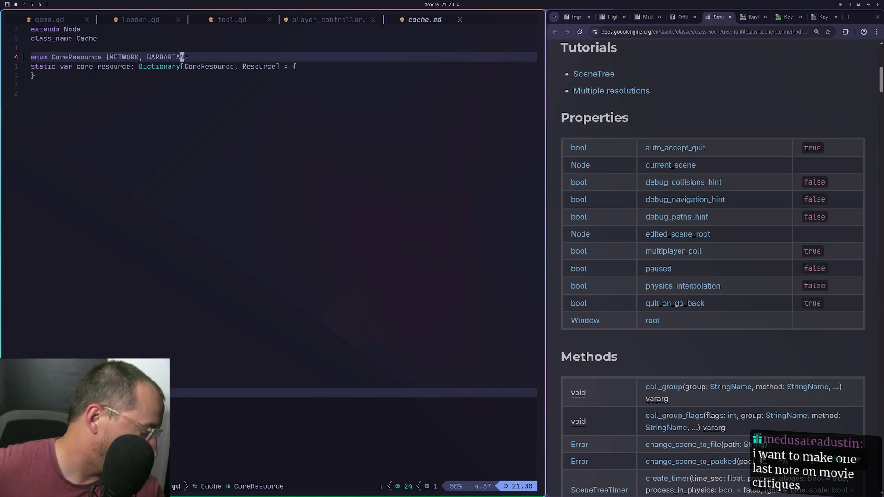
key("super+2")
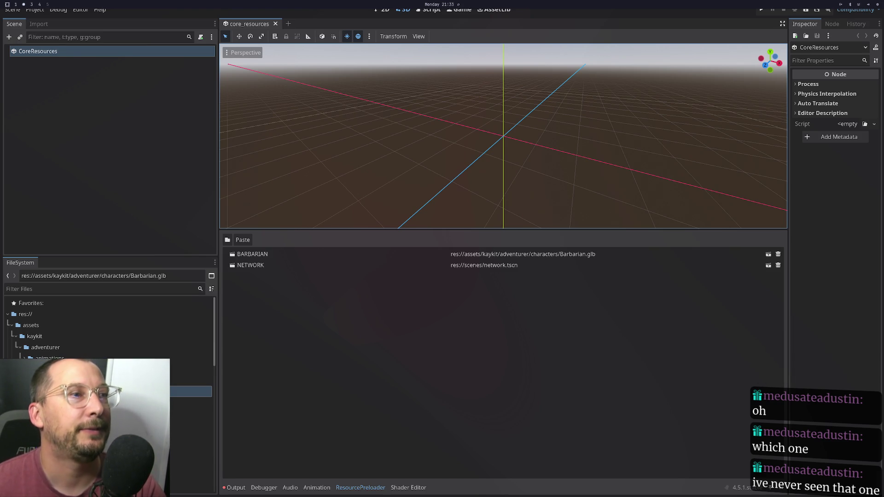
- Return to cache.gd in Neovim, showing the CoreResource enum with NETWORK and BARBARIAN
key("super+1")
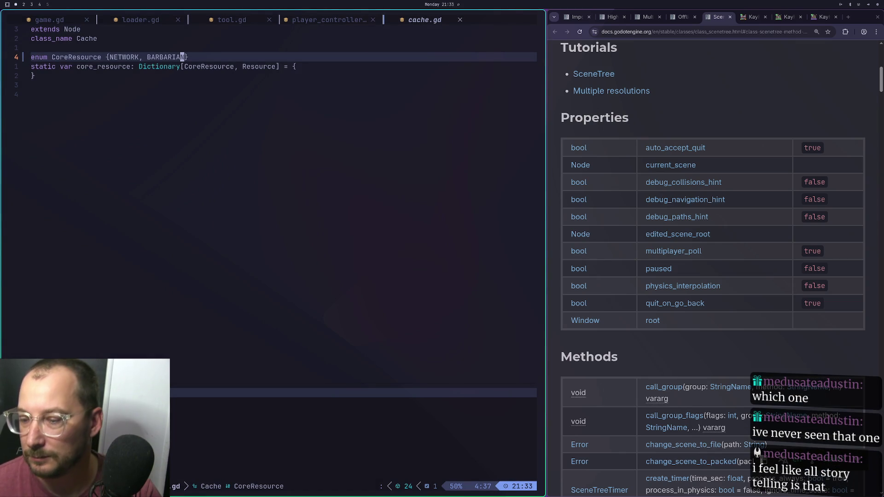
key("super+3")
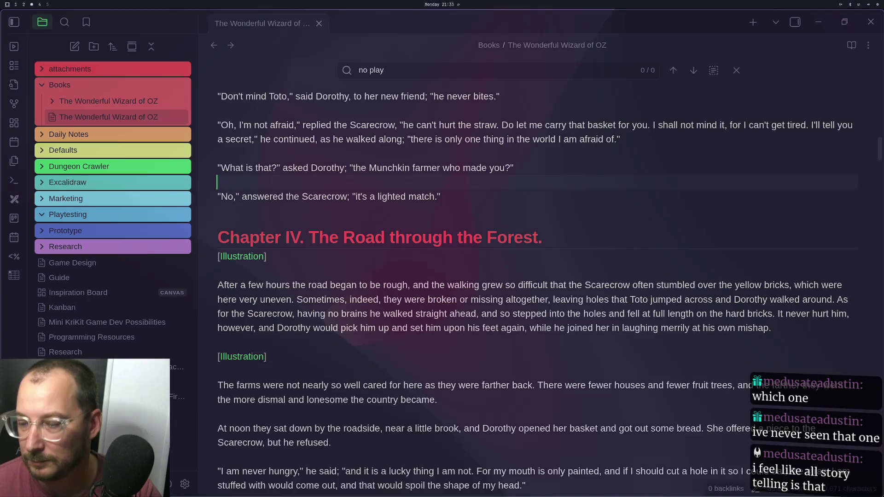
key("super+1")
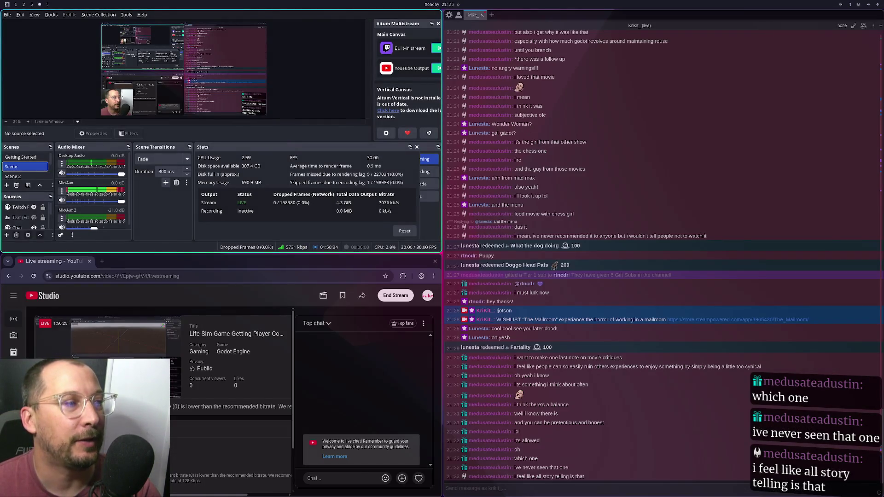
key("super+2")
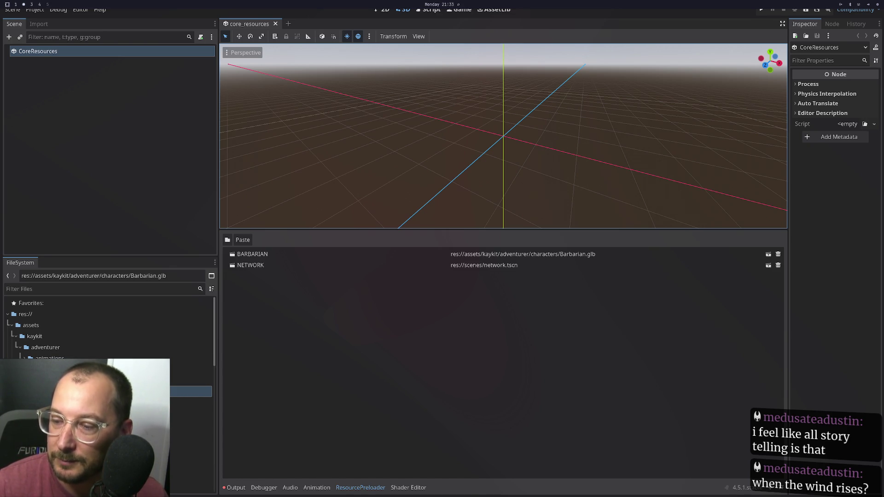
key("super+1")
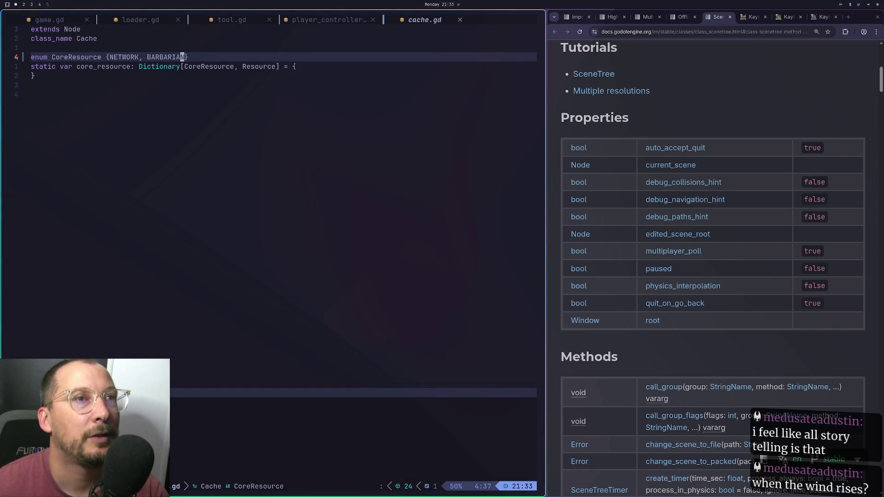
- Cycle through the workspaces back to the code editor and open loader.gd
key("super+2")
key("super+3")
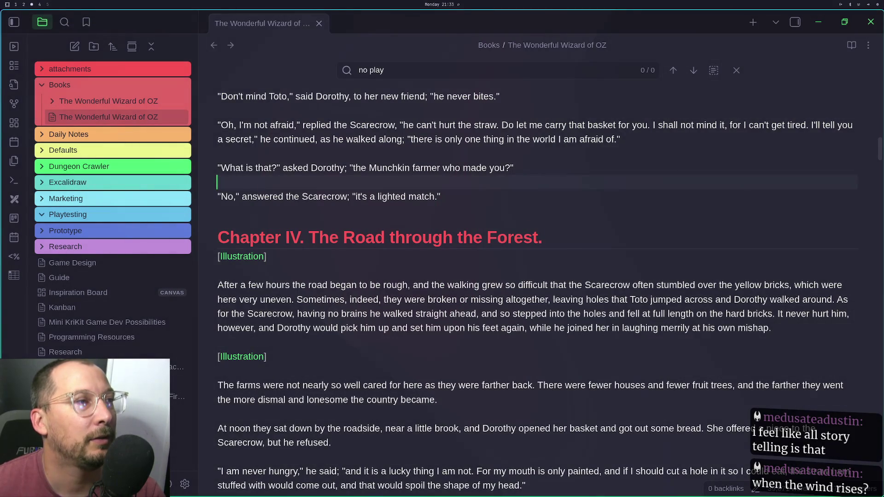
key("super+2")
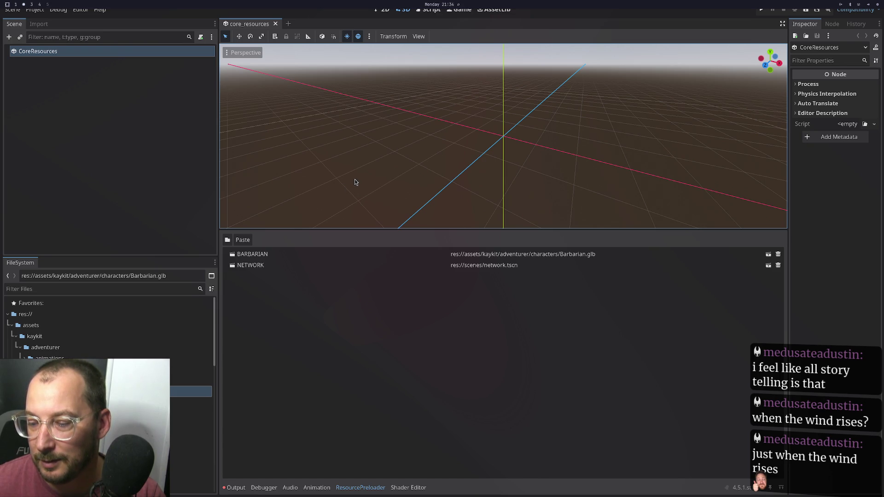
key("super+3")
key("super+2")
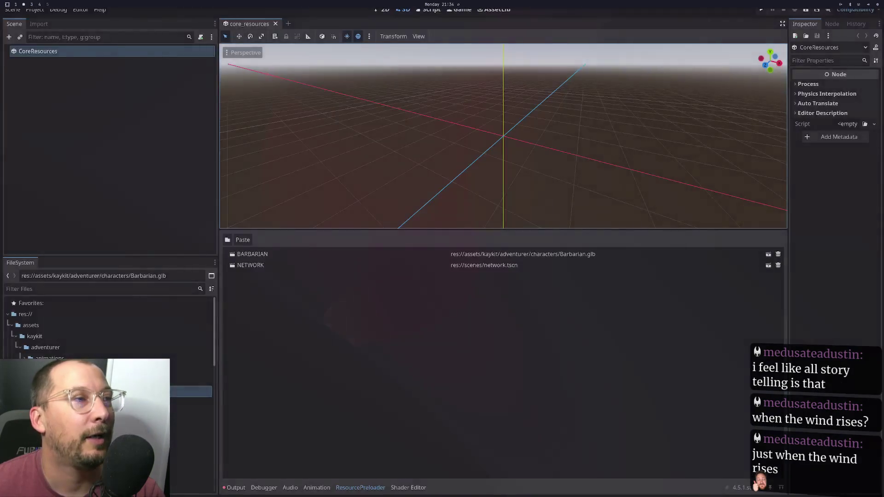
key("super+1")
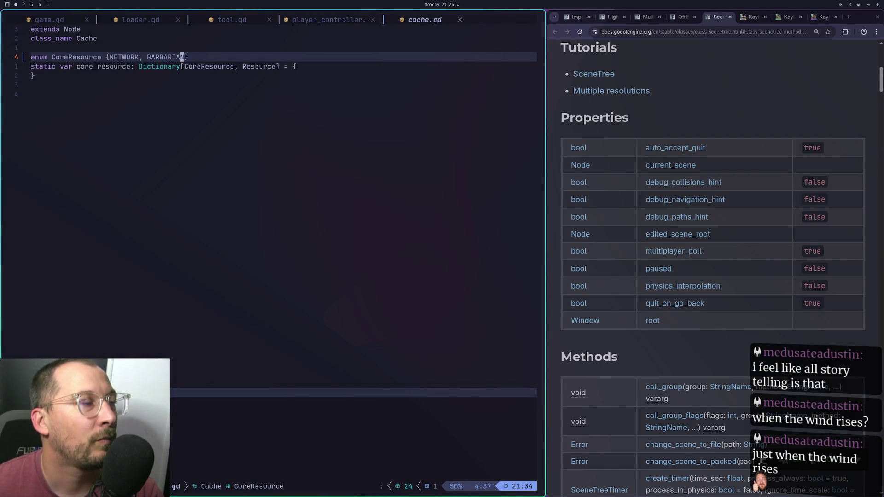
key("super+2")
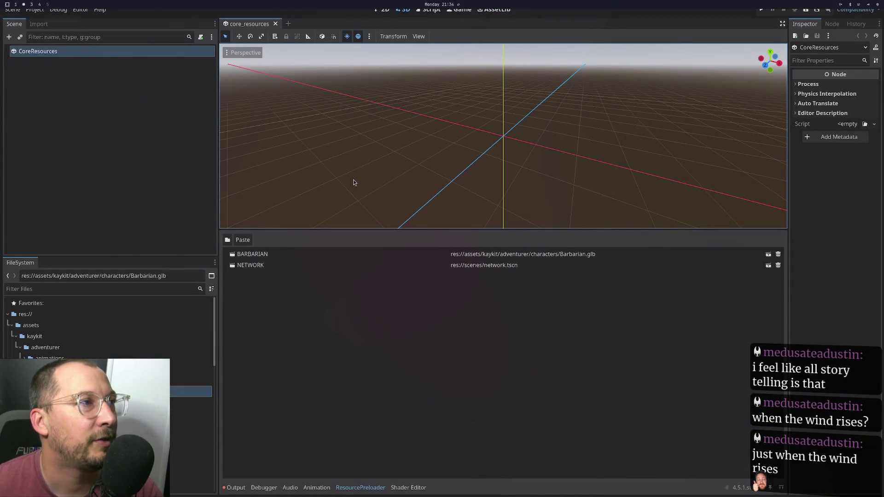
key("super+1")
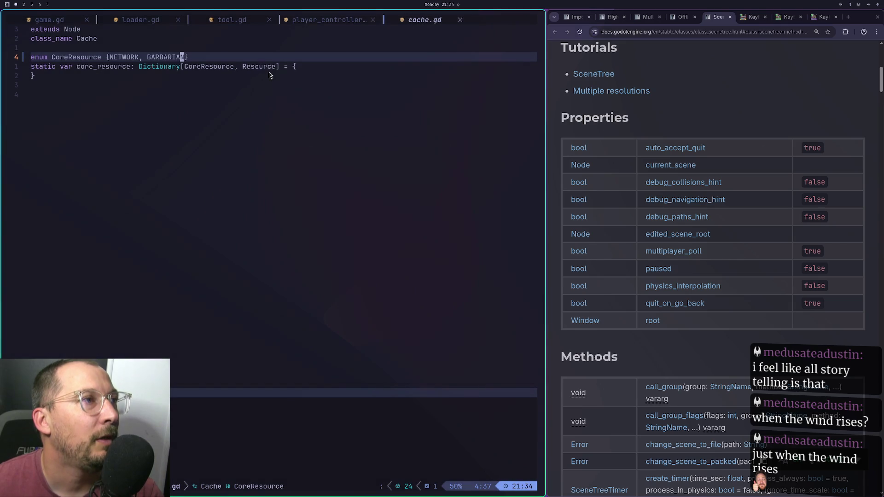
left_click(114, 23)
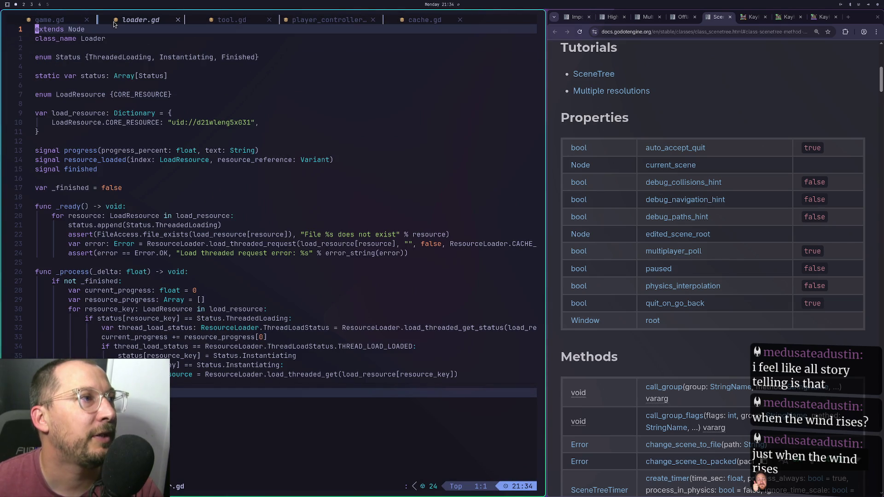
- In game.gd, start a 'character' line below add_child(network)
left_click(53, 19)
left_click(123, 291)
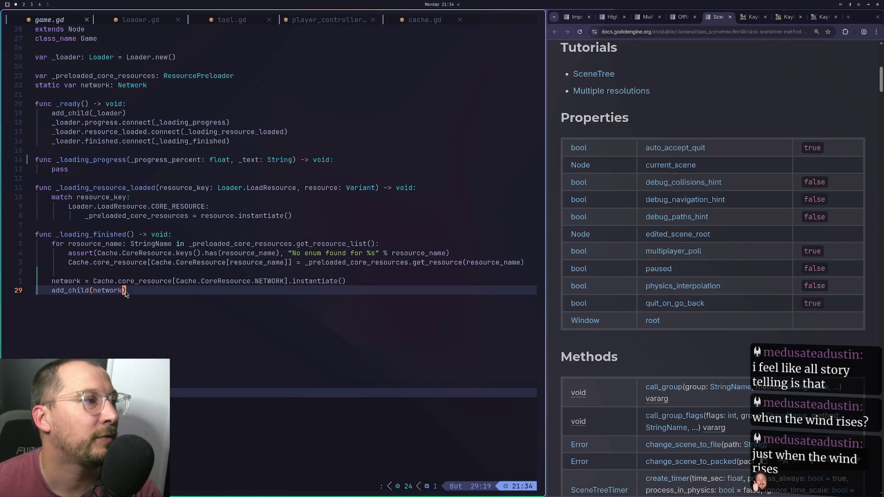
key("Escape")
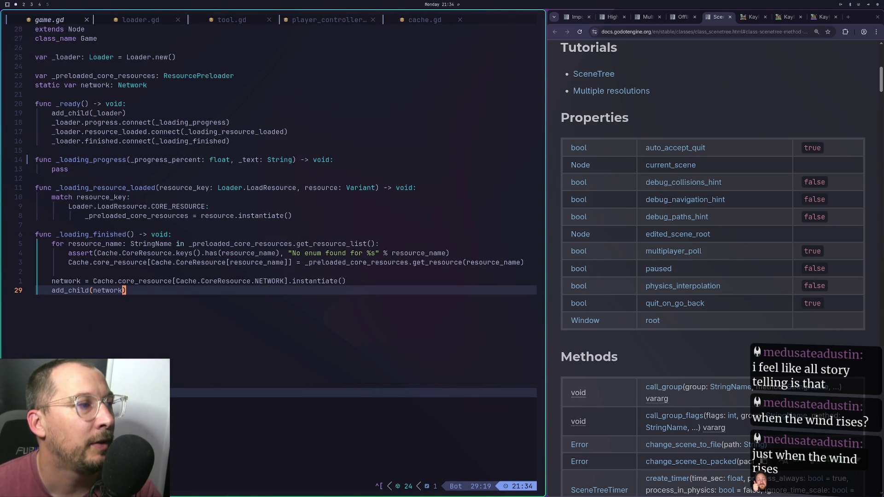
key("a")
key("Return")
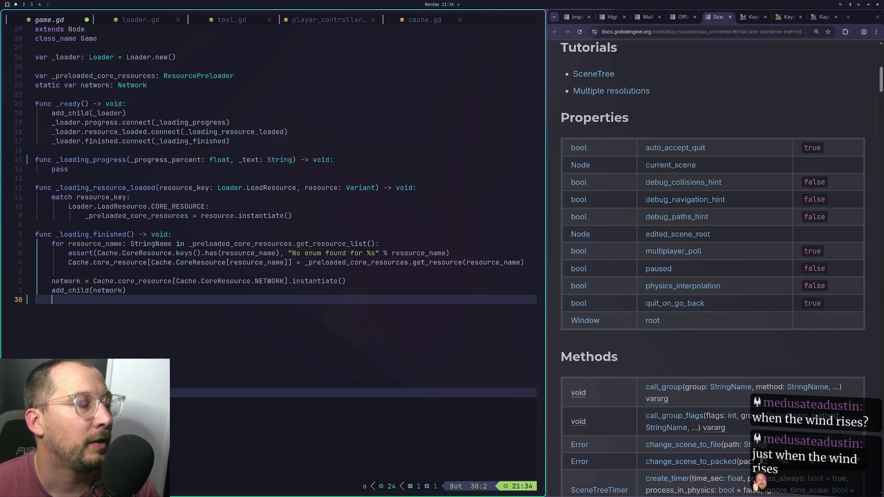
type("cha")
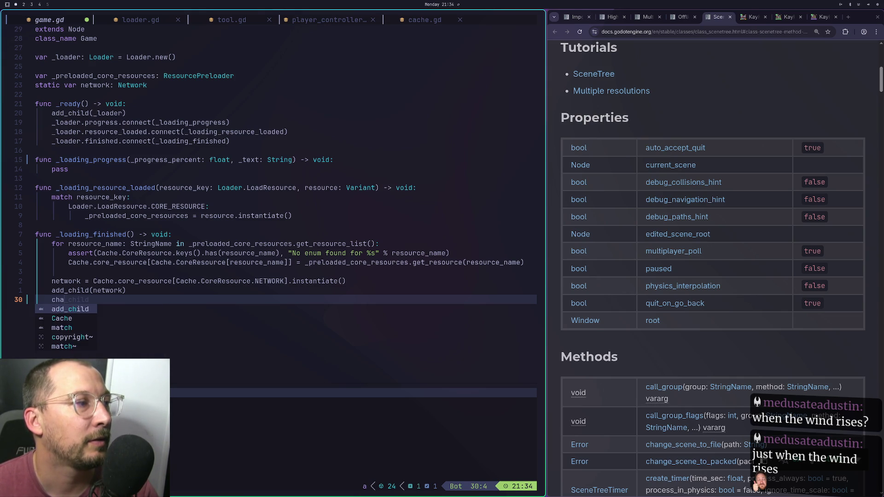
type("racter =")
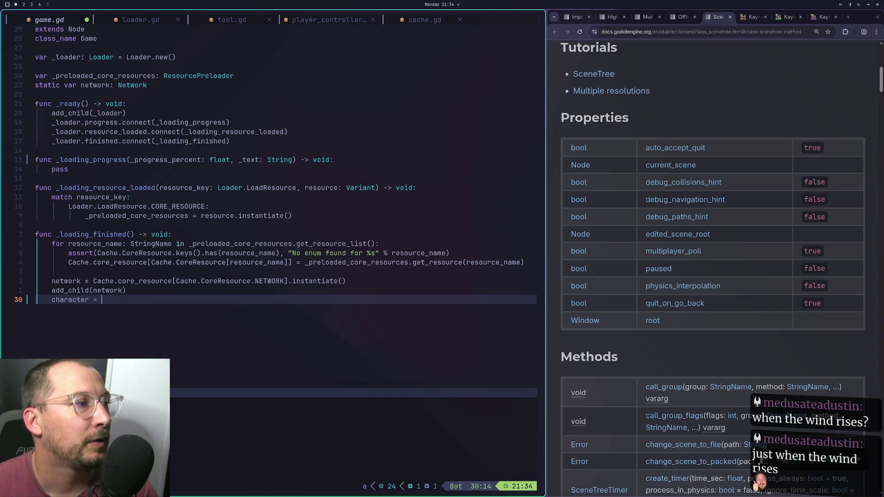
key("Escape")
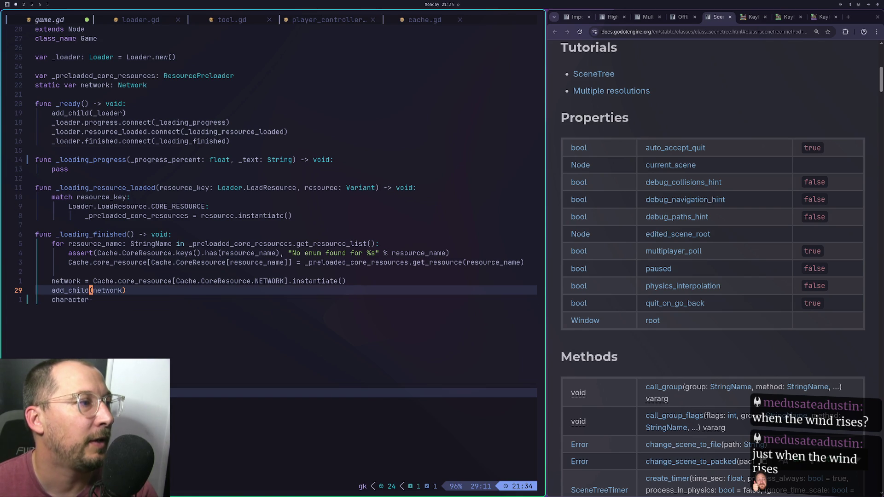
key("k")
key("k")
key("h")
key("i")
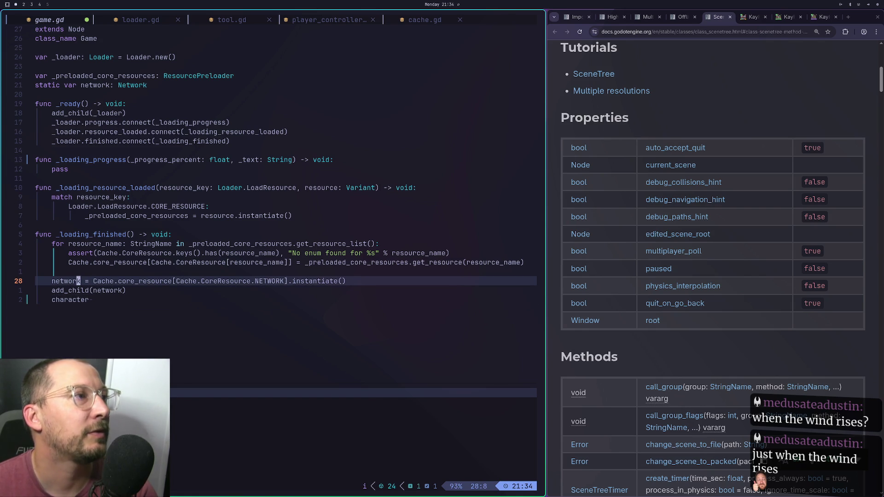
- Declare 'static var character: CharacterController' near the network declaration
key("Escape")
key("4")
key("k")
key("1")
key("1")
type("k7kjjistatic var ")
type("characterl")
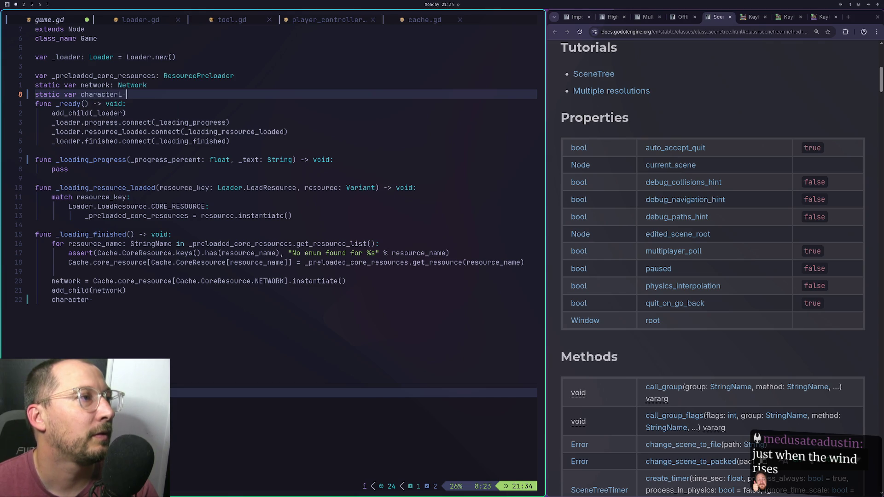
type(" Chaa")
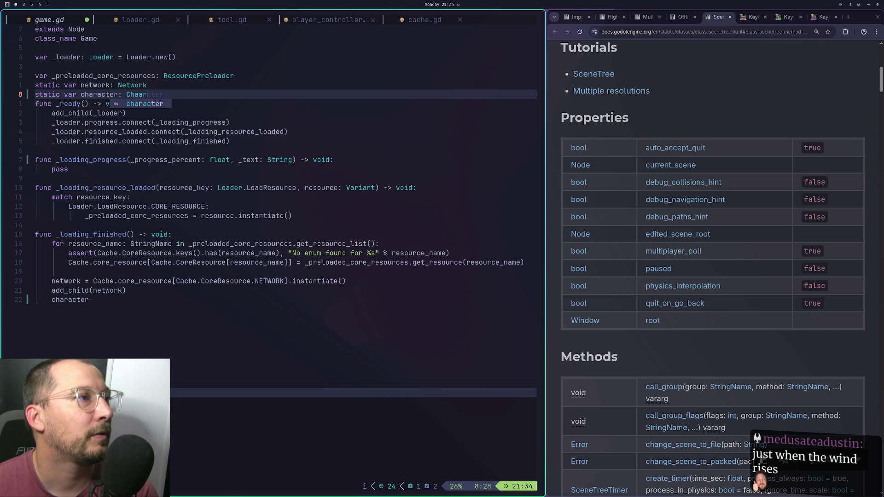
key("BackSpace")
type("racter")
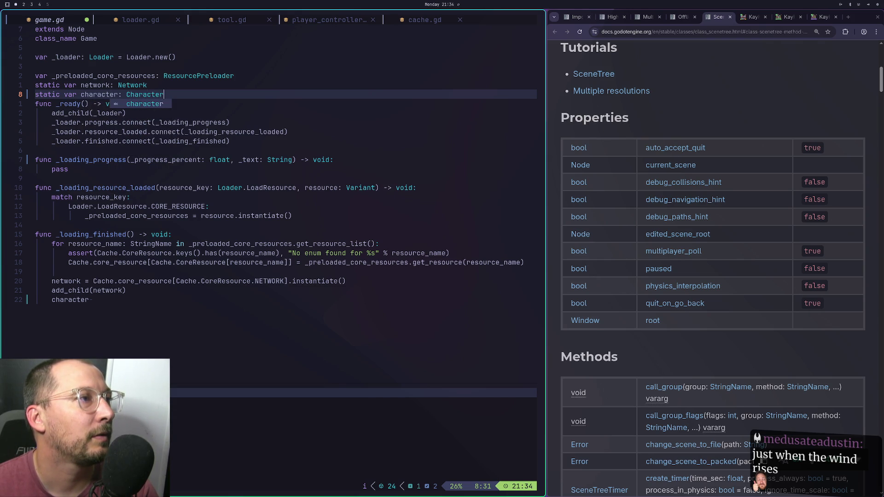
type("Co")
type("ntroller")
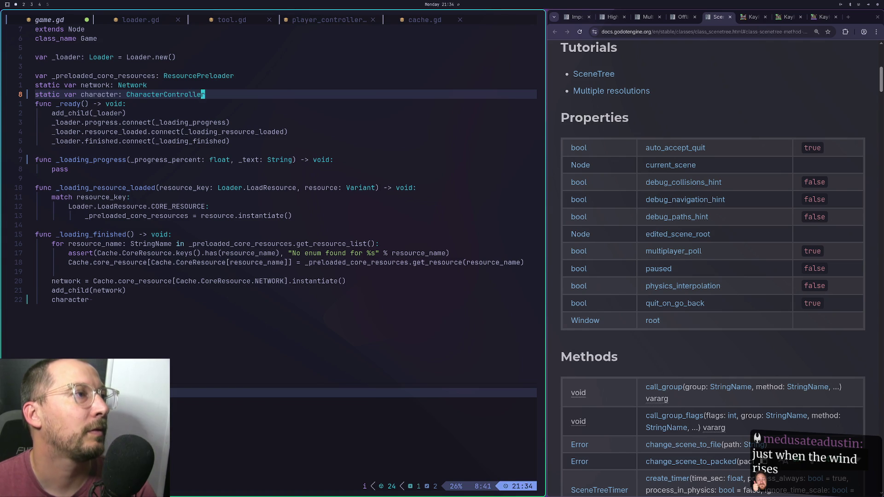
key("Return")
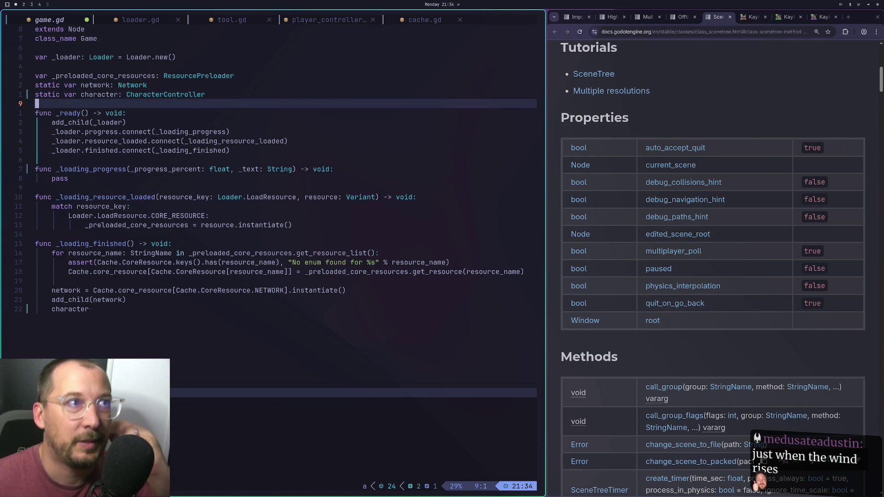
- Rename the declaration to 'player' typed as PlayerController and remove the extra blank line
key("Escape")
key("k")
key("l")
key("l")
key("l")
key("h")
key("h")
type("ciwplayer")
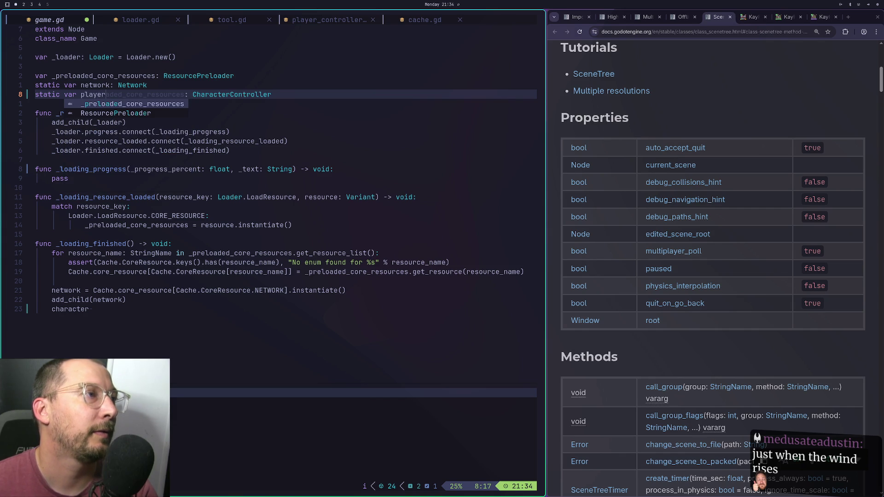
key("Escape")
key("w")
key("w")
type("dwa")
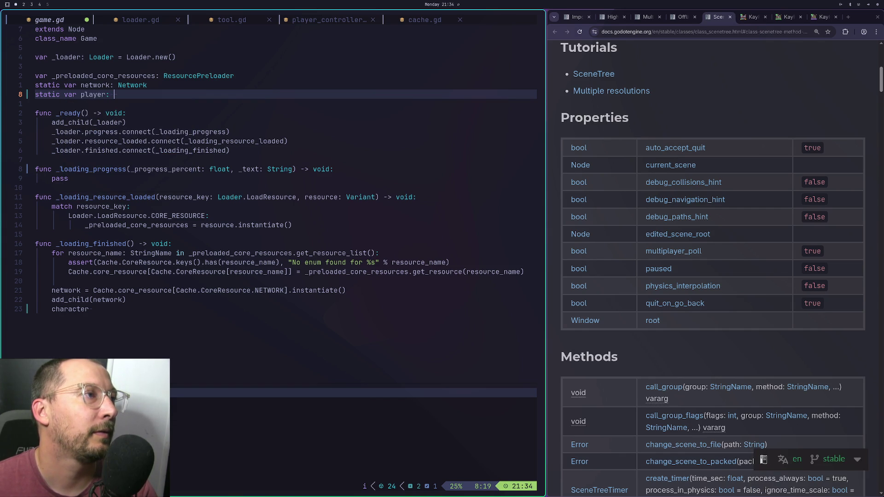
type("Player")
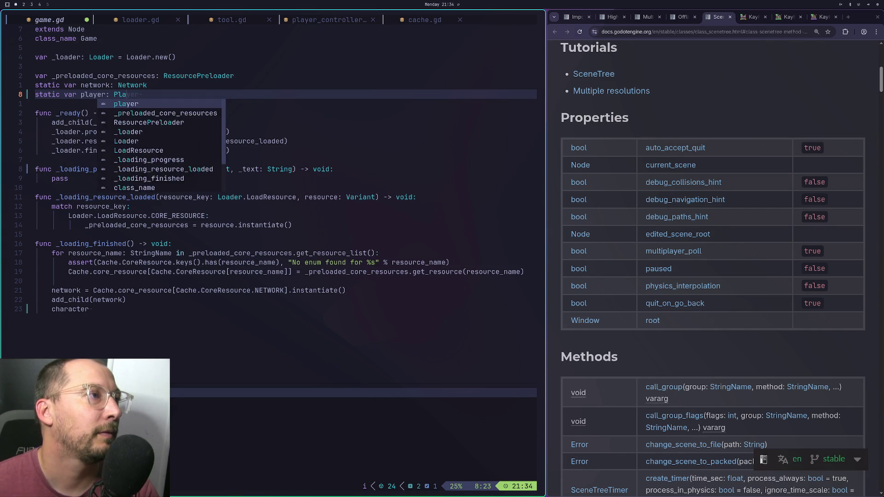
type("Controller")
key("Return")
key("Escape")
key("d")
key("d")
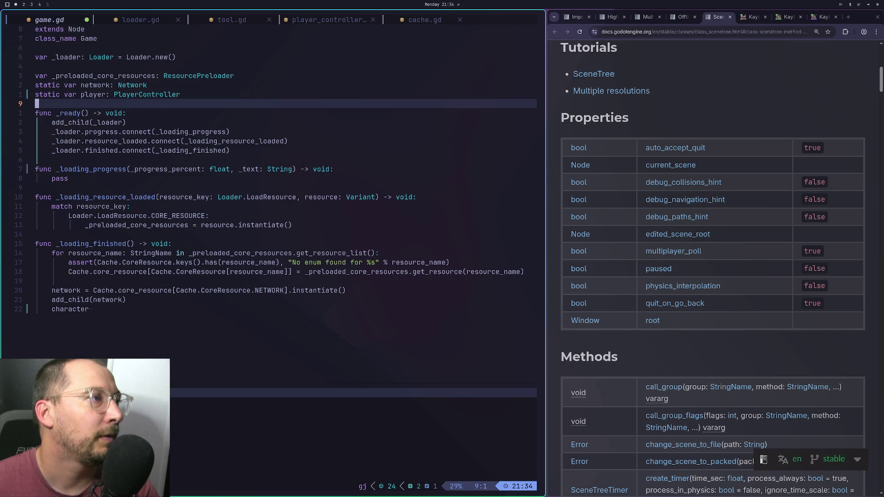
key("7")
- Replace the leftover line 31 with 'player = Cache.core_resource[Cache.CoreResource.BARBARIAN]'
key("j")
key("1")
key("1")
key("j")
key("G")
key("A")
key("BackSpace")
key("BackSpace")
key("BackSpace")
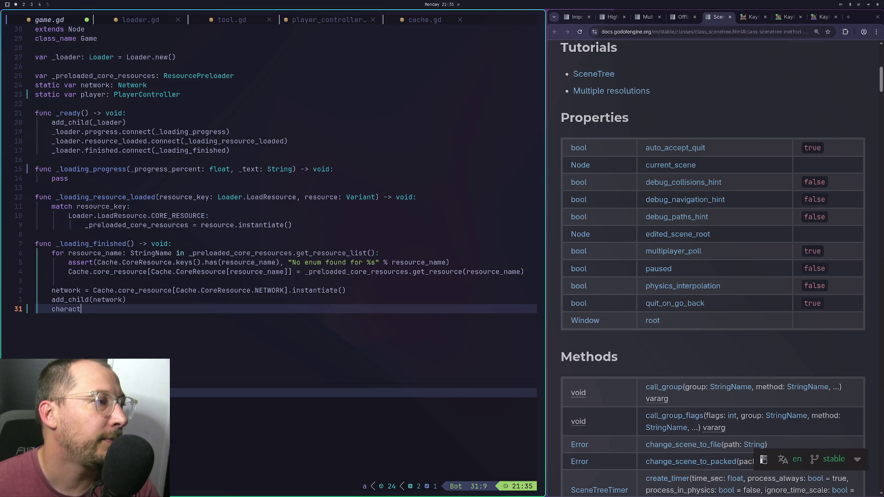
key("BackSpace")
key("BackSpace")
key("BackSpace")
type("player = ")
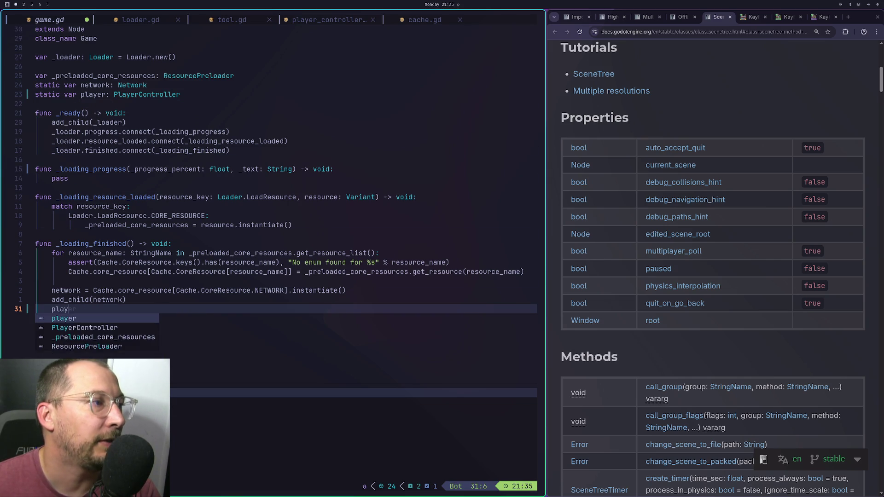
type("Cache")
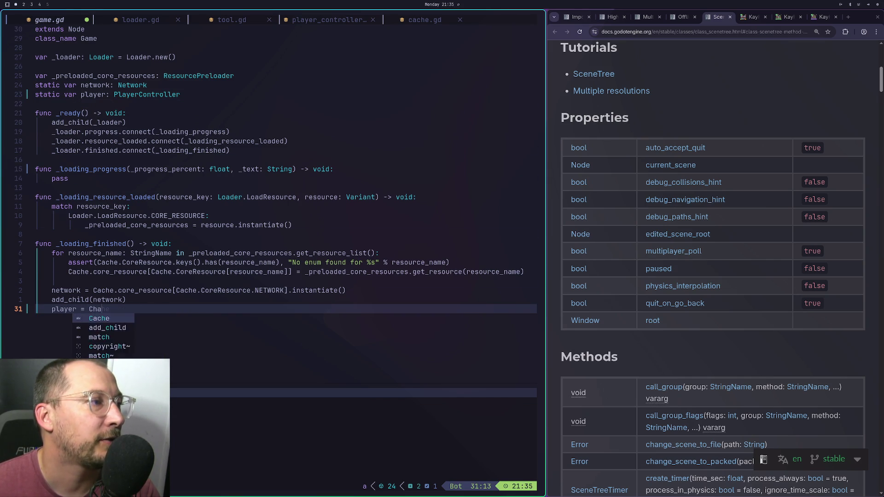
type(".core")
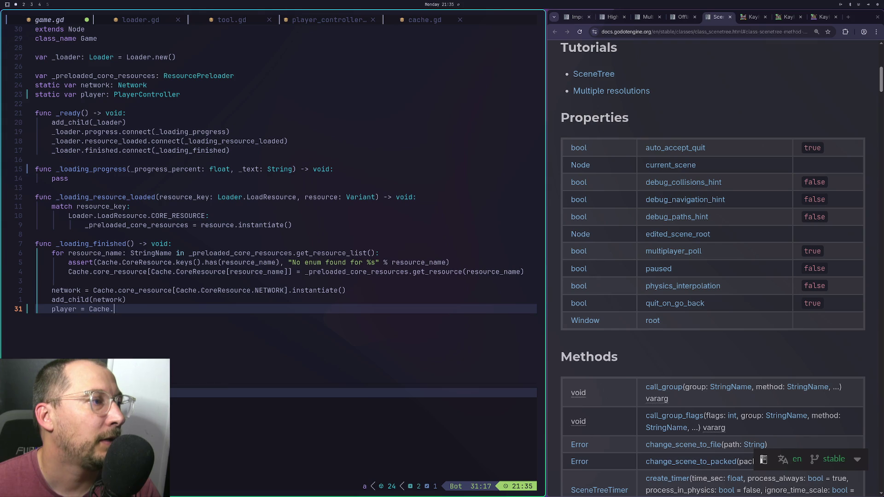
type("_resource[p")
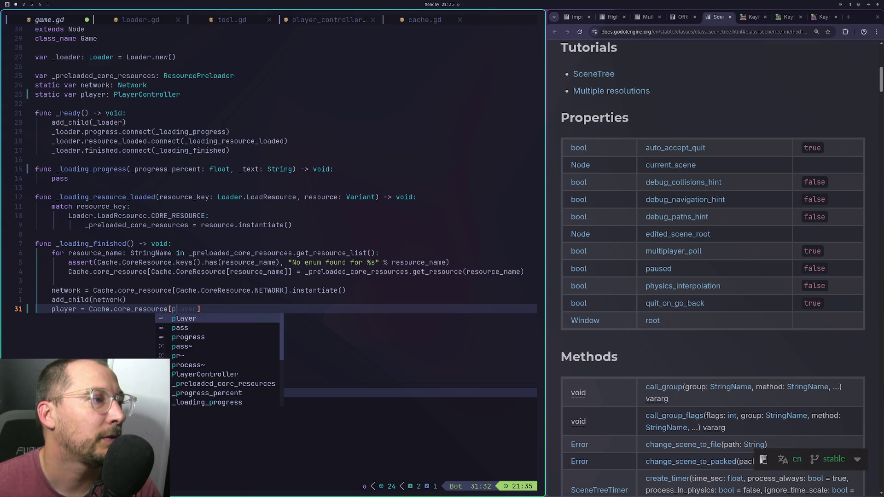
key("BackSpace")
type("Cache.CoreResource.")
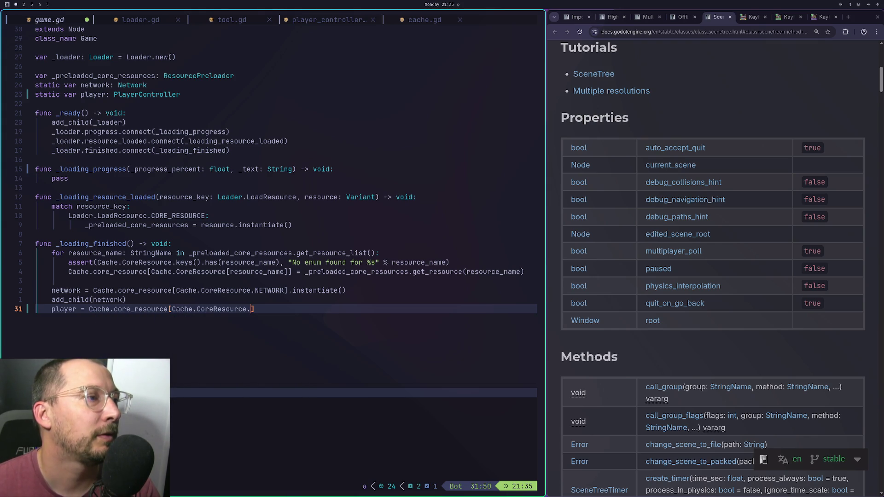
type("BARBARIAN")
- Append .instantiate() after BARBARIAN on line 31
key("Escape")
key("k")
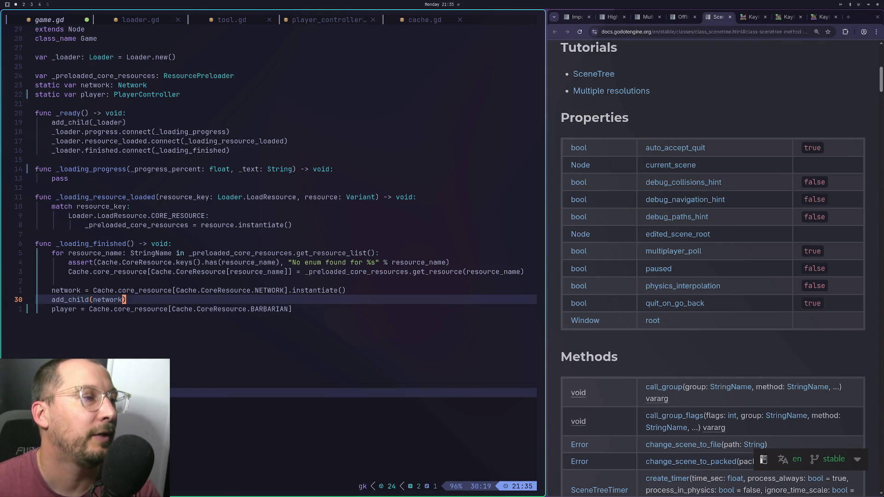
key("j")
key("w")
key("w")
key("w")
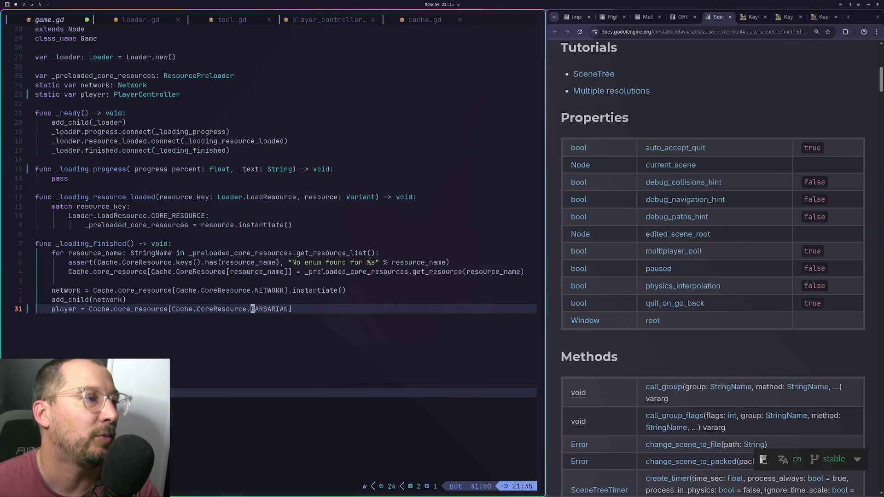
key("l")
key("l")
key("l")
key("l")
key("l")
key("l")
type("a.isn")
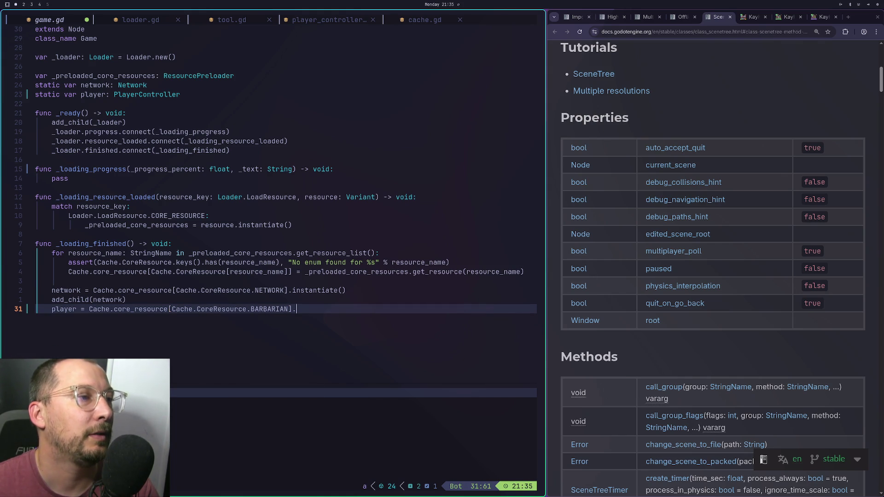
key("BackSpace")
key("BackSpace")
type("nstantiate(")
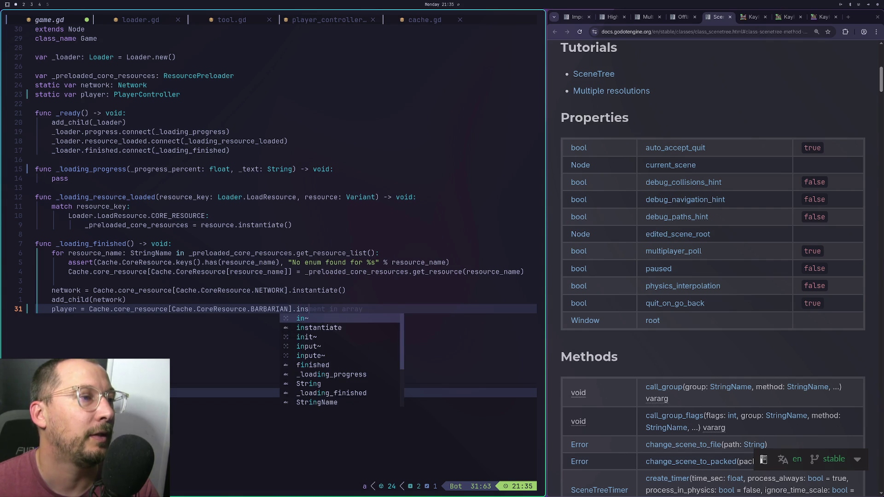
key("Tab")
type("()")
- Save game.gd with :w and return to the Godot editor
key("Escape")
type(":w")
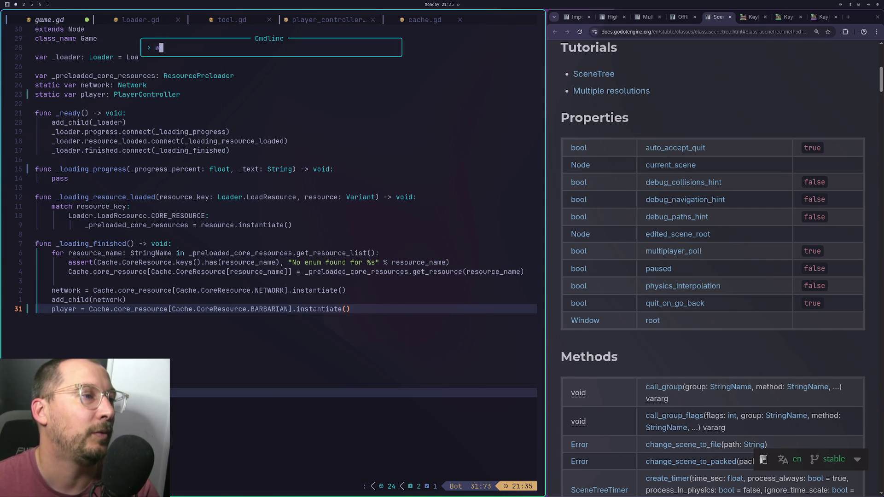
key("Return")
key("super+2")
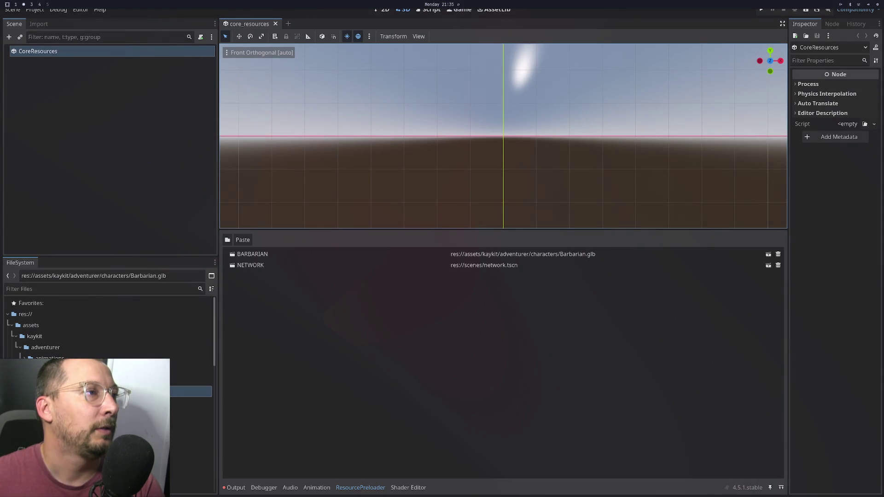
- Run the project and expand the root Node in the Remote scene tree
left_click(761, 11)
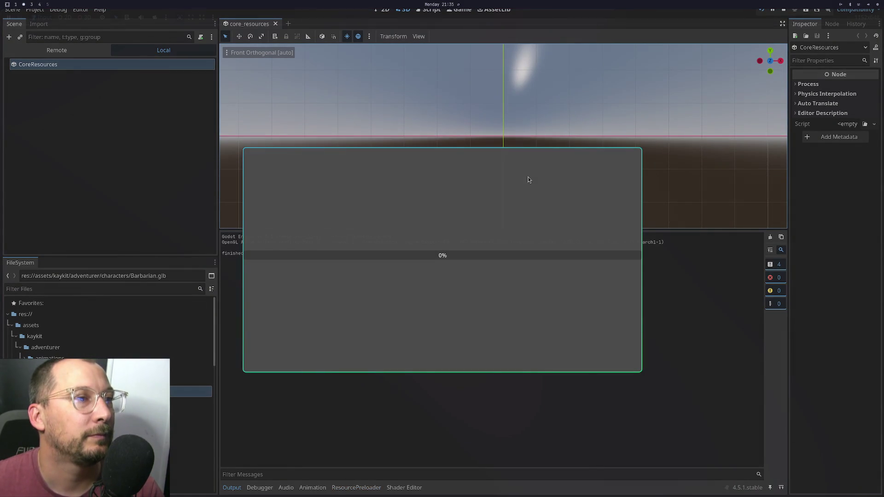
left_click(54, 51)
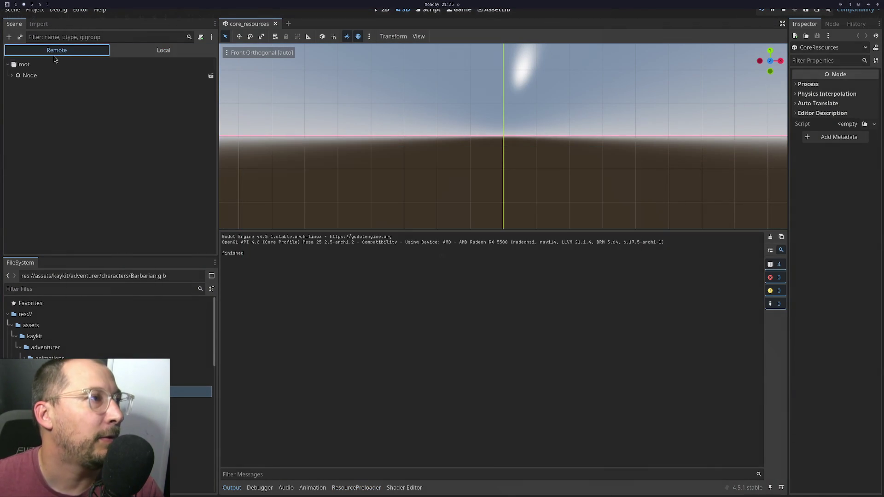
left_click(20, 77)
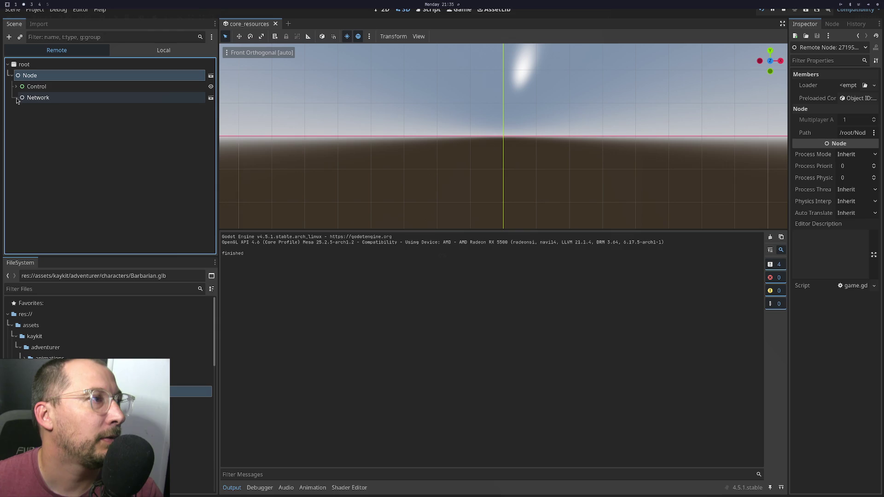
- Add add_child(player) to game.gd, save it, and return to Godot
key("super+1")
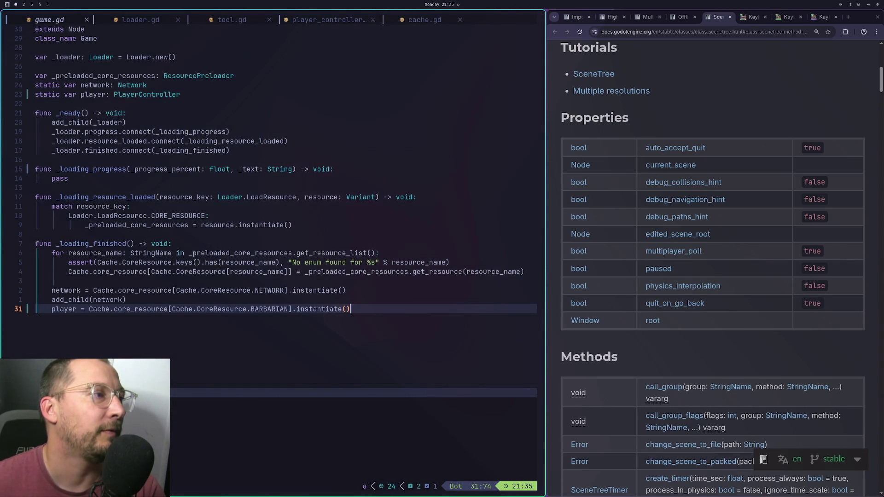
type("oadd")
type("_")
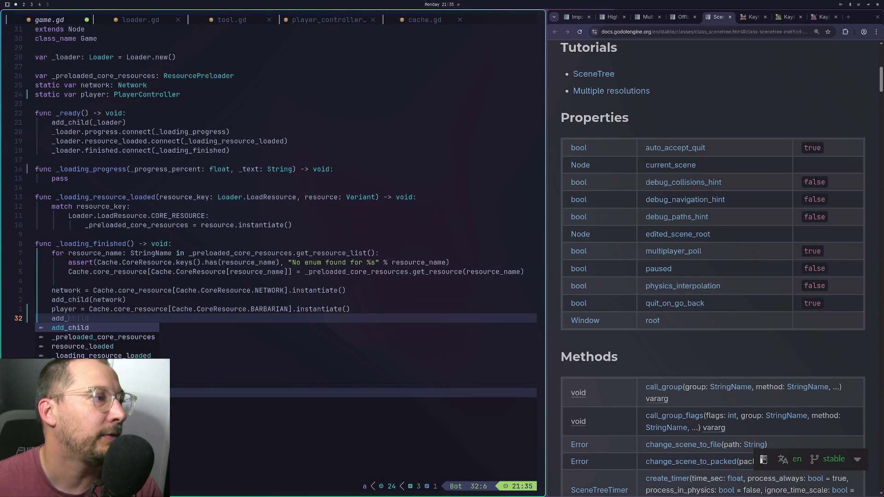
type("ild(")
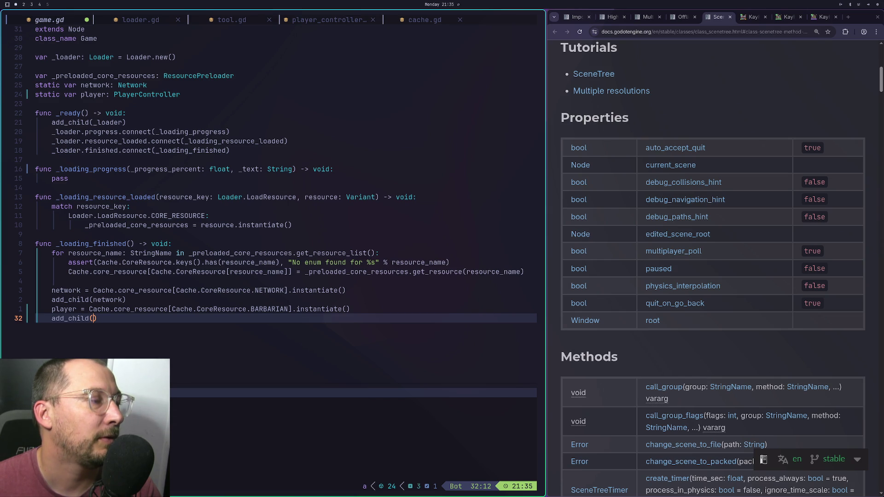
type("player")
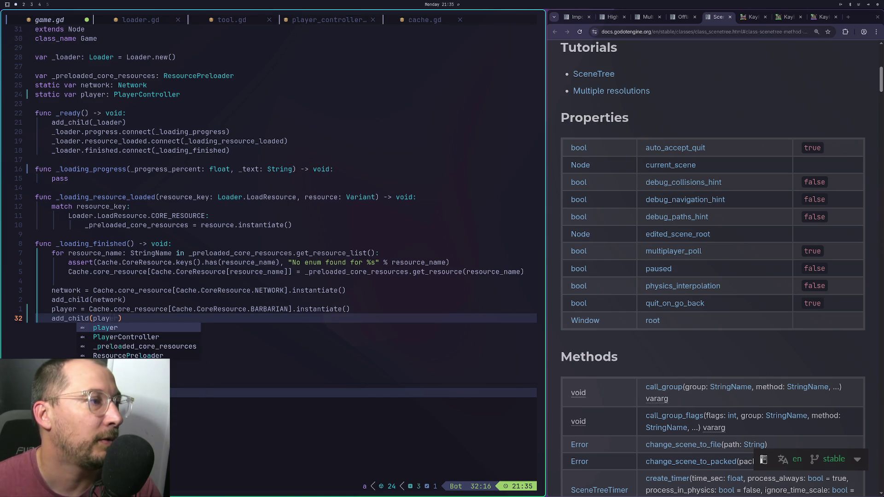
key("Escape")
type(":w")
key("Return")
key("super+2")
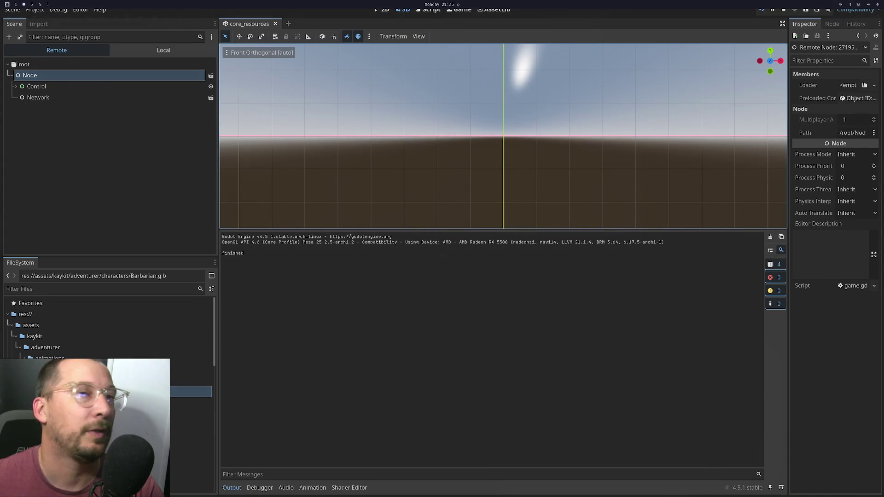
- Run the game, expand and inspect Barbarian in the Remote tree, then stop it
left_click(764, 13)
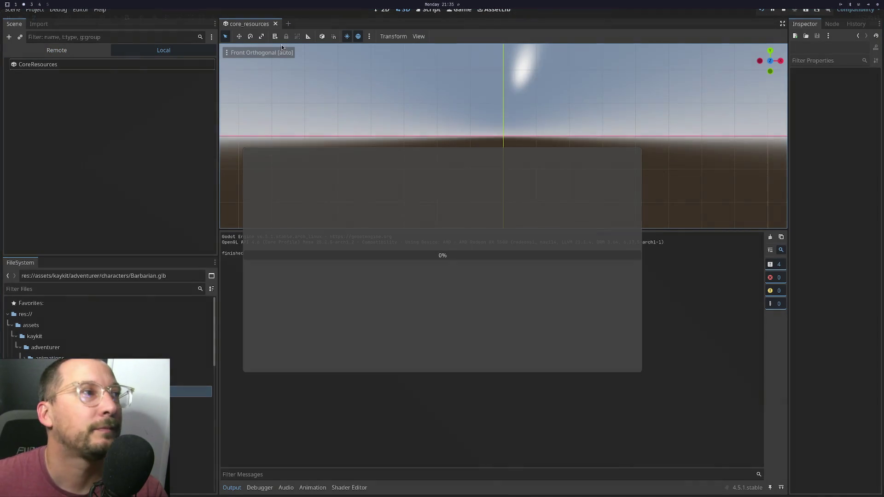
left_click(55, 39)
left_click(56, 49)
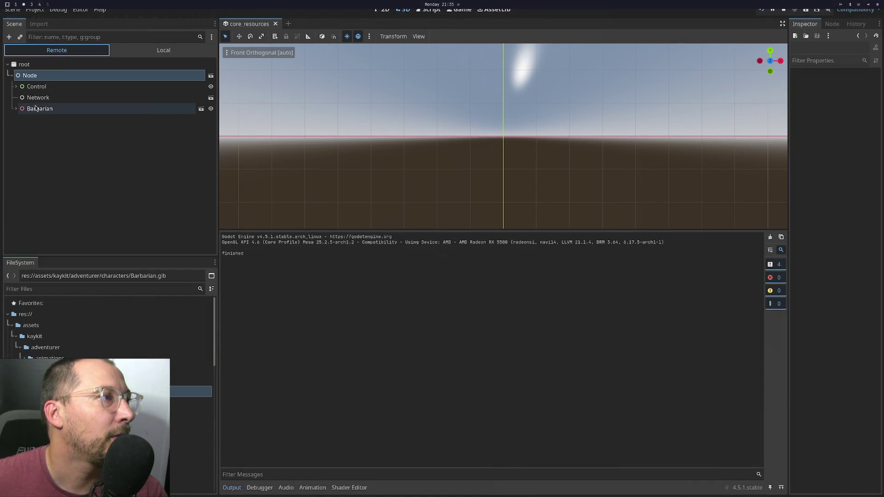
left_click(15, 109)
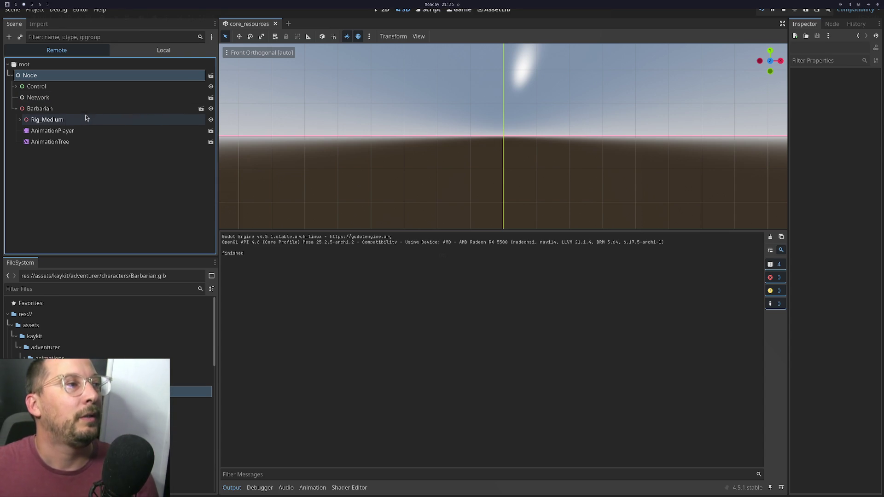
left_click(89, 110)
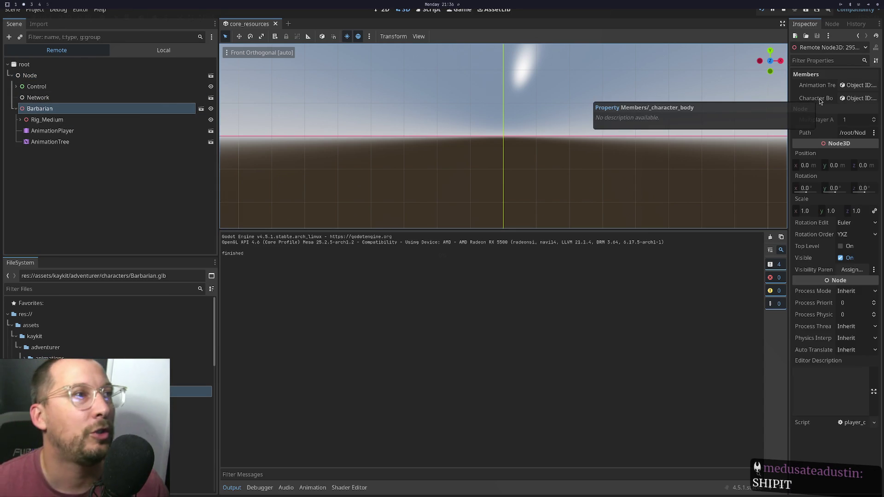
left_click(386, 11)
left_click(403, 10)
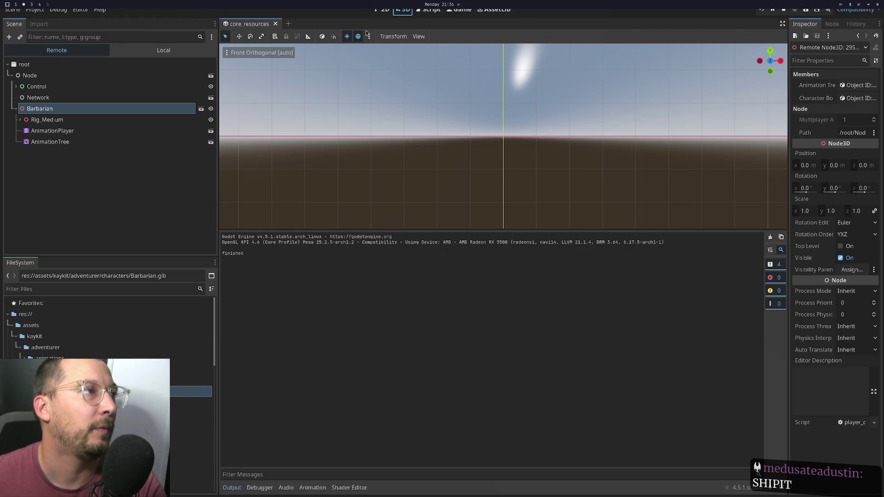
left_click(784, 10)
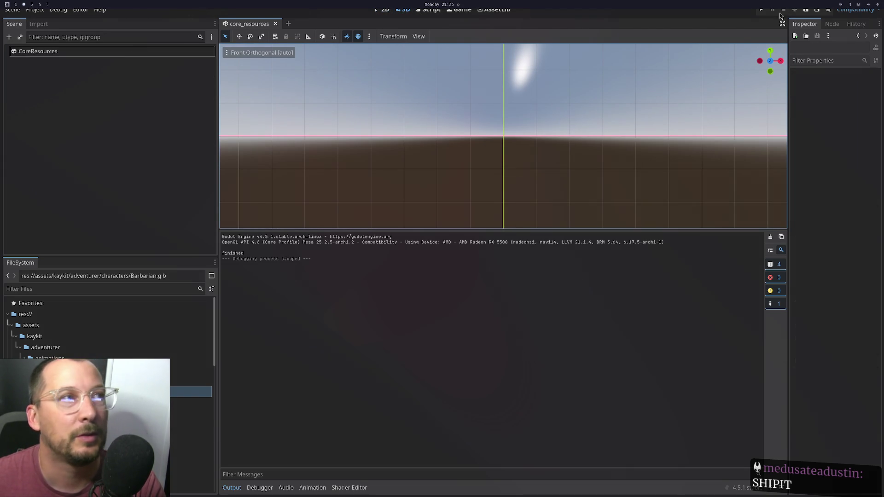
- Rerun the game and inspect Rig_Medium and the Barbarian's live position
key("super+1")
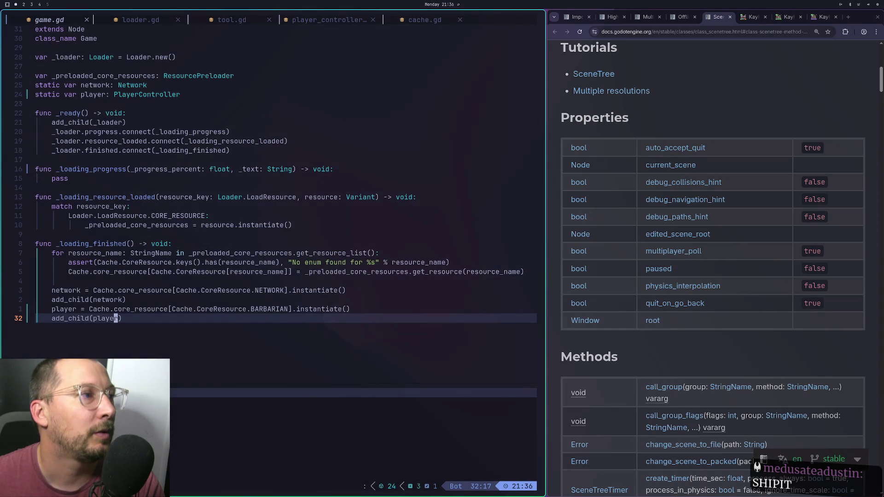
key("super+2")
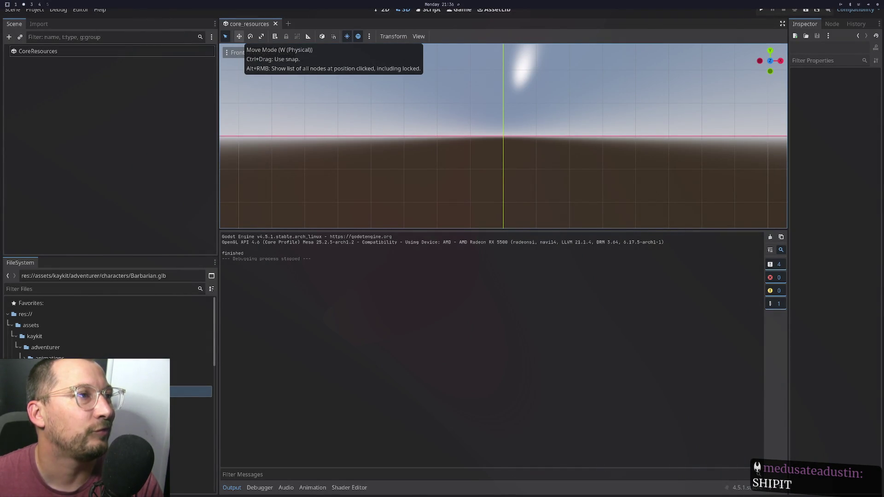
key("super+1")
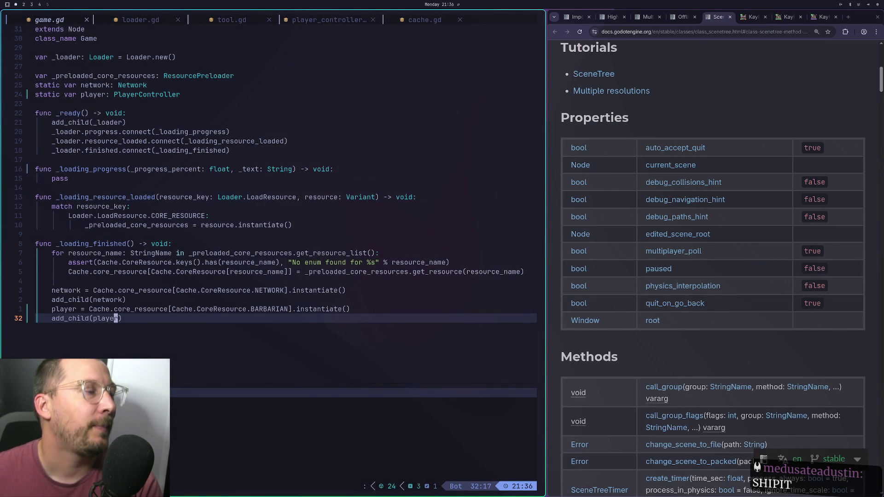
key("Escape")
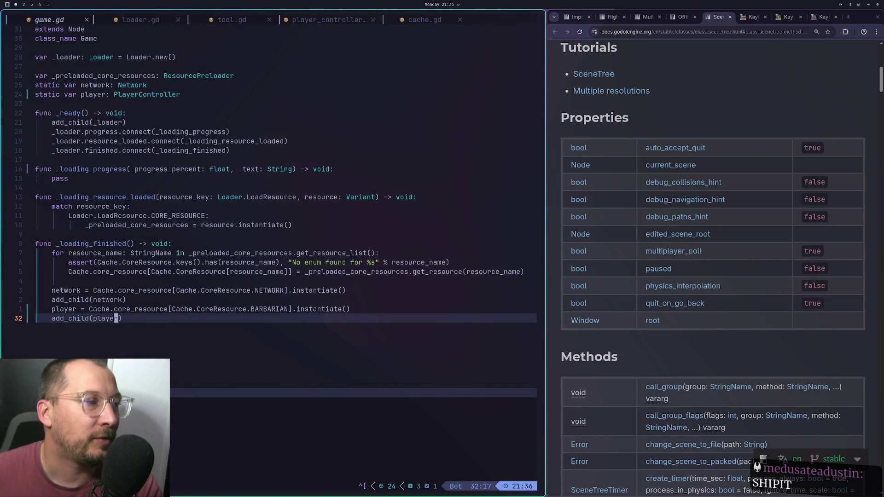
key("super+2")
left_click(761, 9)
left_click(103, 54)
left_click(64, 120)
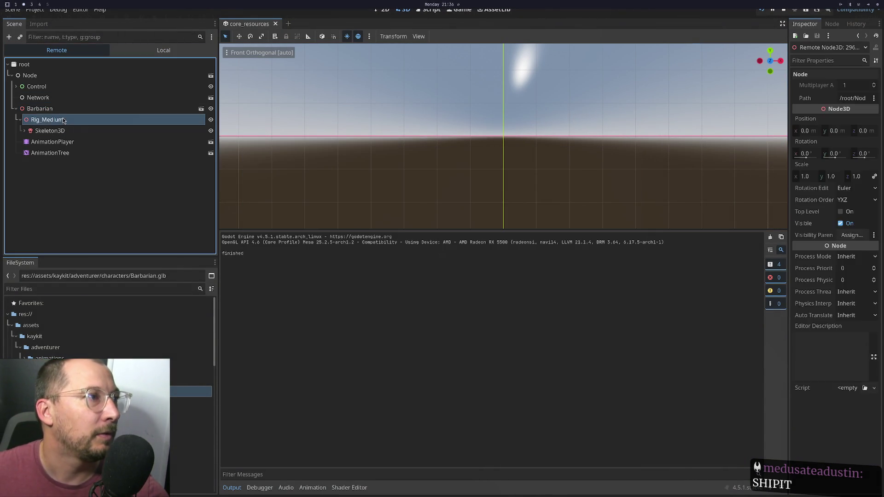
left_click(67, 111)
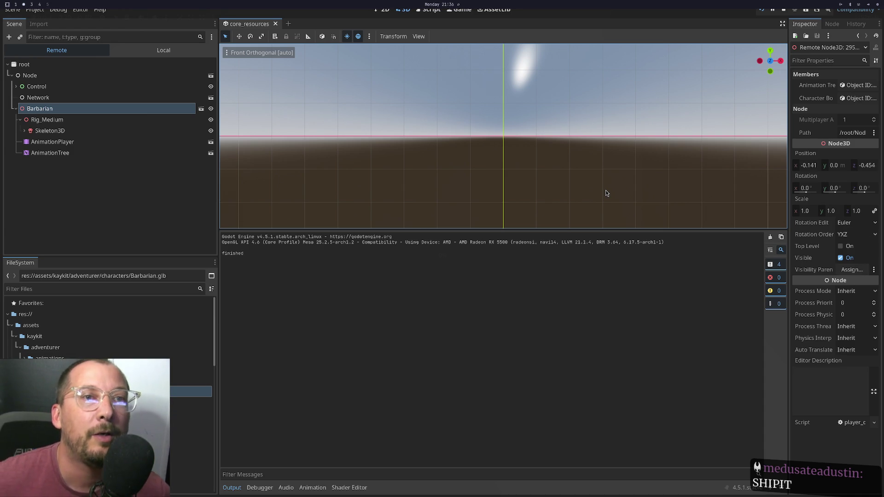
- Stop the game and switch the main screen to the Game view
mouse_move(815, 170)
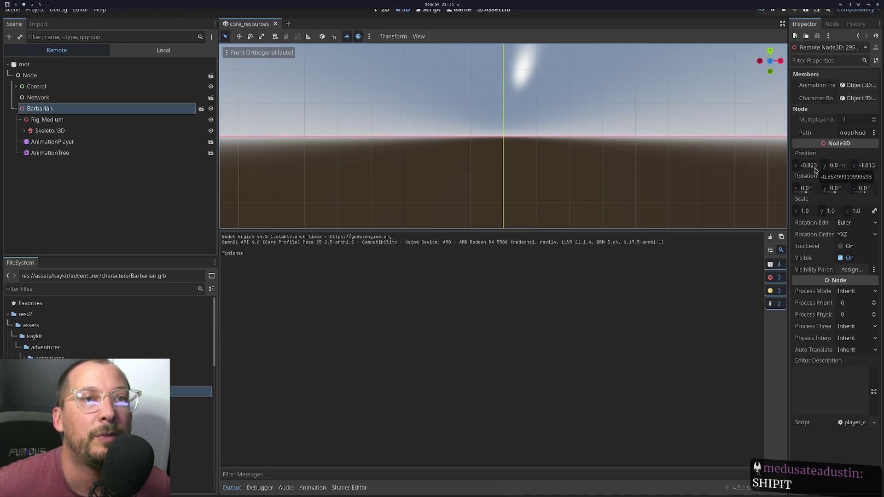
left_click(784, 10)
left_click(459, 10)
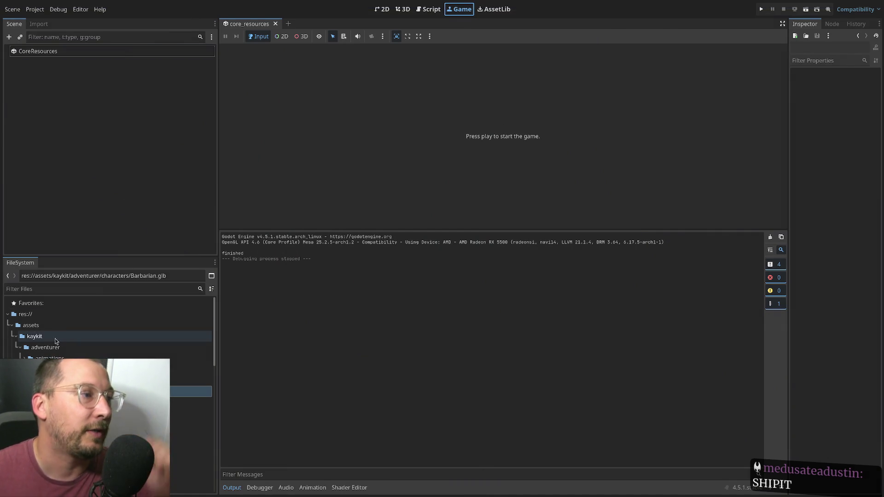
- Collapse the kaykit folder, run the game, and toggle the Game view stretch modes
left_click(17, 337)
scroll(92, 369, "down", 2)
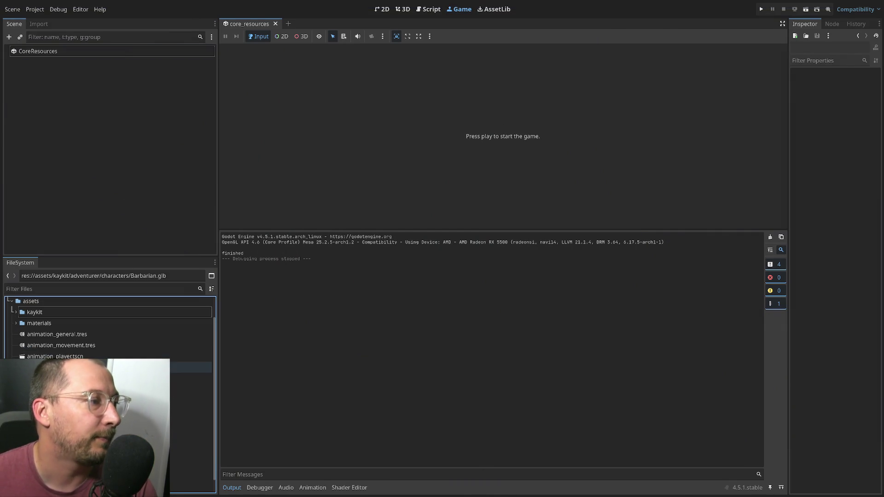
left_click(761, 9)
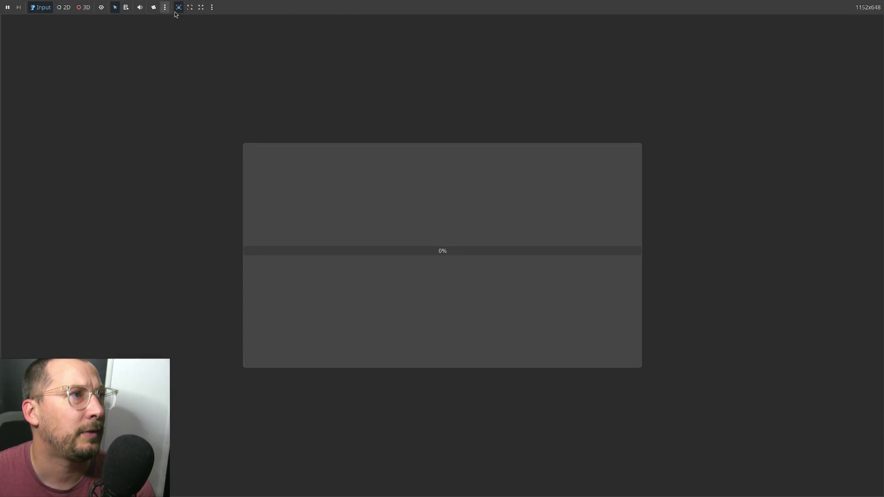
left_click(200, 8)
left_click(179, 7)
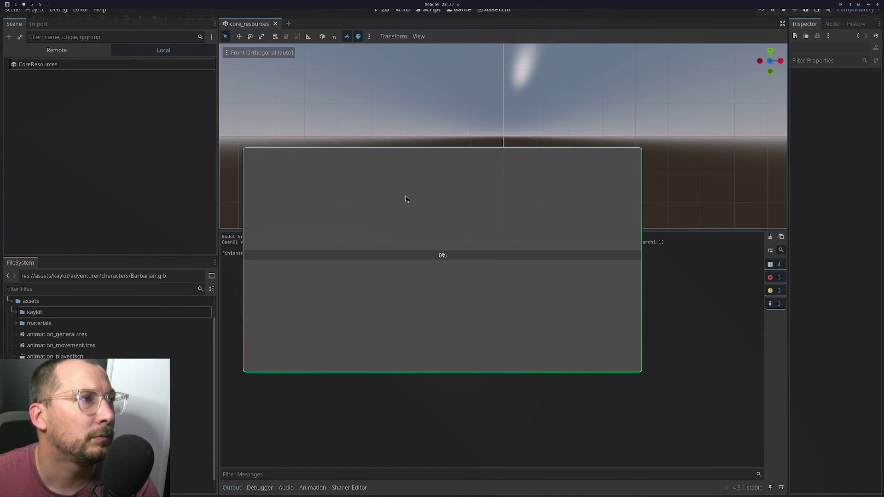
- Collapse Barbarian in the Remote tree, stop the game, and come back to Godot
left_click(15, 109)
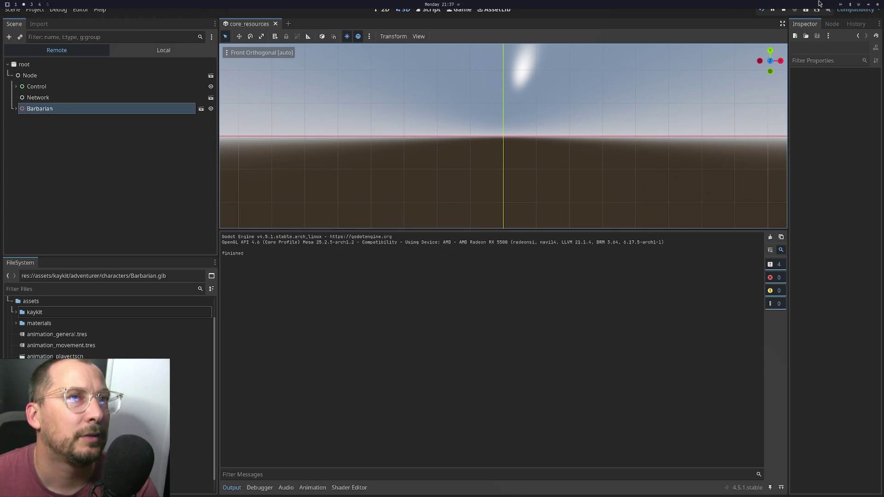
left_click(784, 10)
key("super+1")
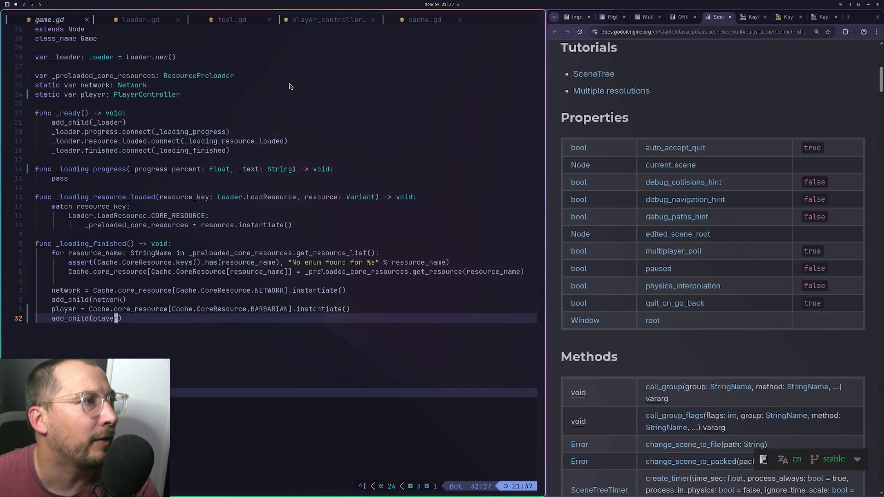
key("super+2")
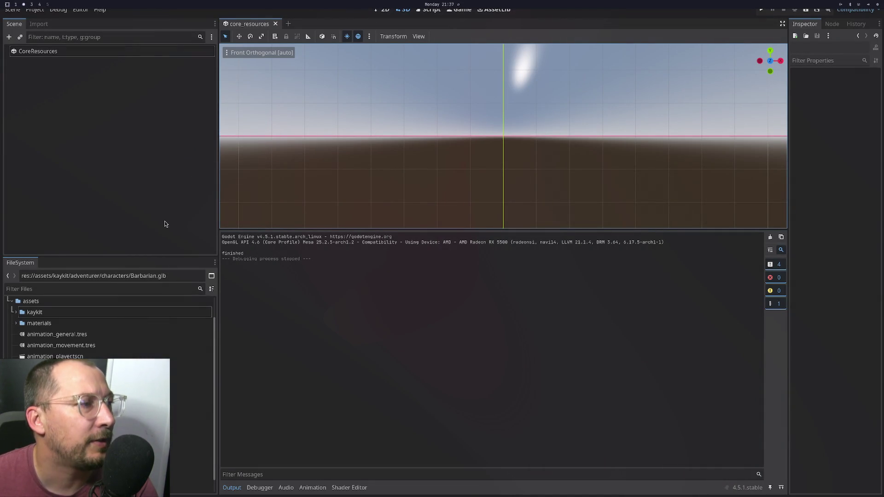
- Create a new scene with a 3D Scene (Node3D) root
left_click(13, 10)
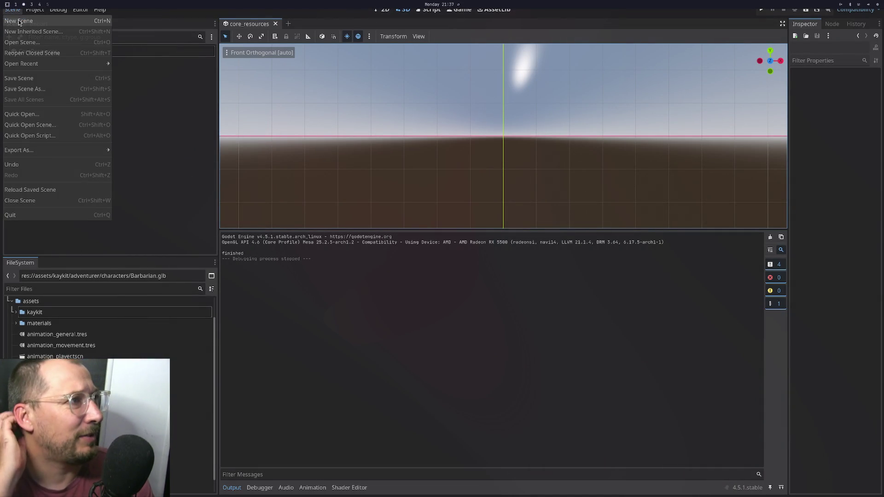
left_click(19, 22)
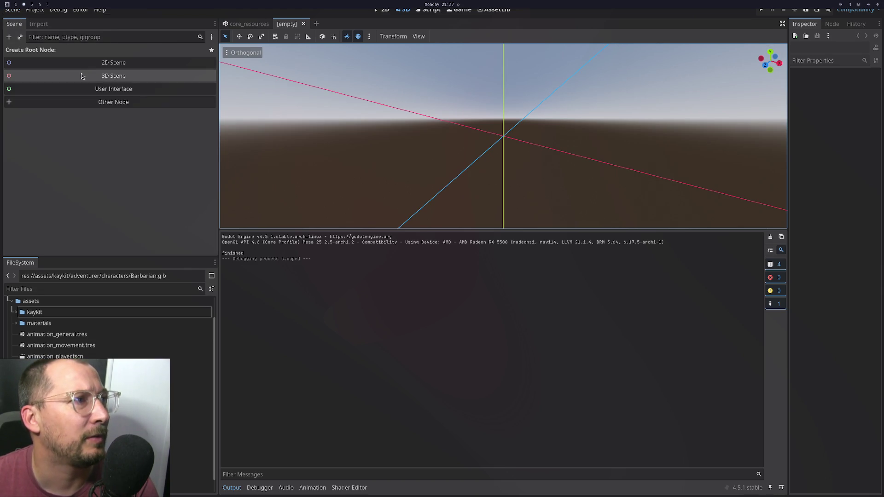
left_click(81, 76)
- Switch the viewport to perspective, orbit the view, and begin adding a child to Node3D
mouse_move(455, 91)
left_mouse_down()
mouse_move(426, 123)
mouse_move(415, 115)
left_mouse_up()
left_click(251, 53)
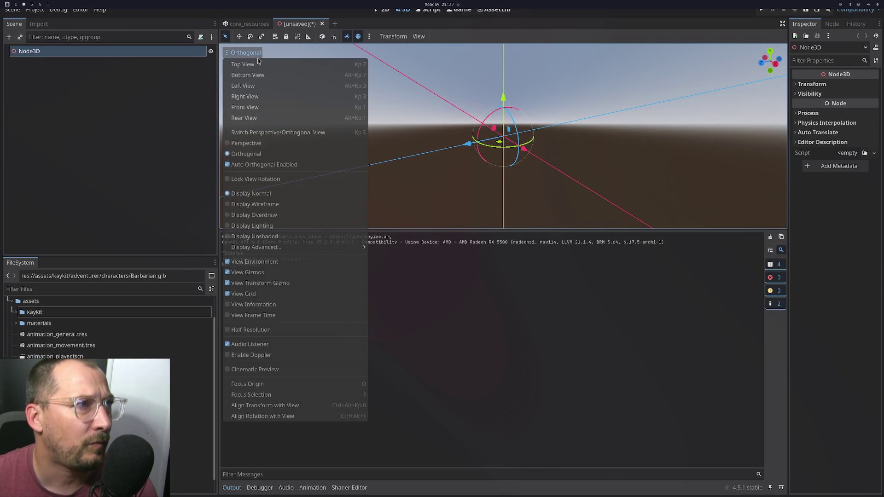
left_click(259, 134)
mouse_move(404, 116)
left_mouse_down()
mouse_move(473, 107)
mouse_move(506, 141)
left_mouse_up()
scroll(474, 112, "down", 2)
right_click(103, 50)
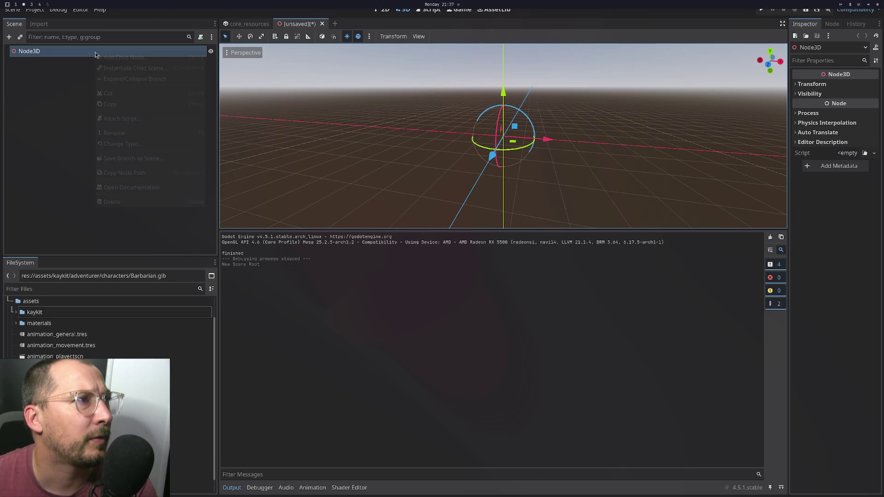
left_click(112, 58)
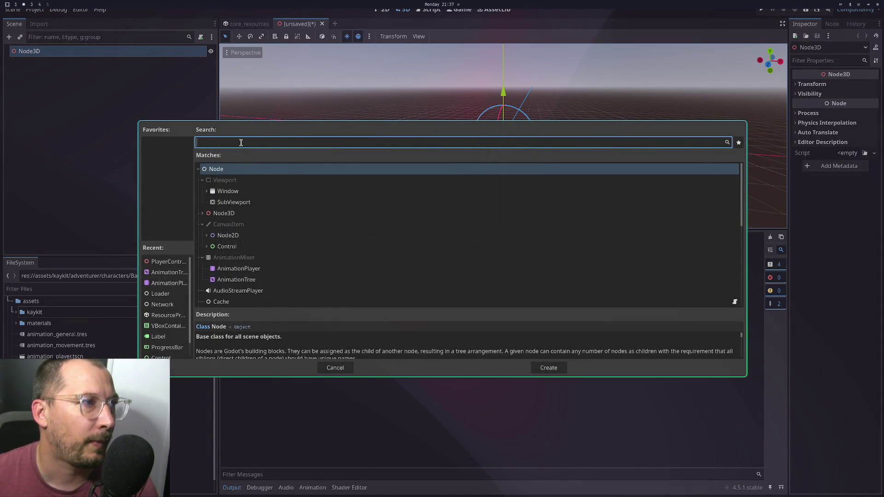
- Add a Camera3D child, move it along its Z axis, and save the scene
type("camera")
key("Return")
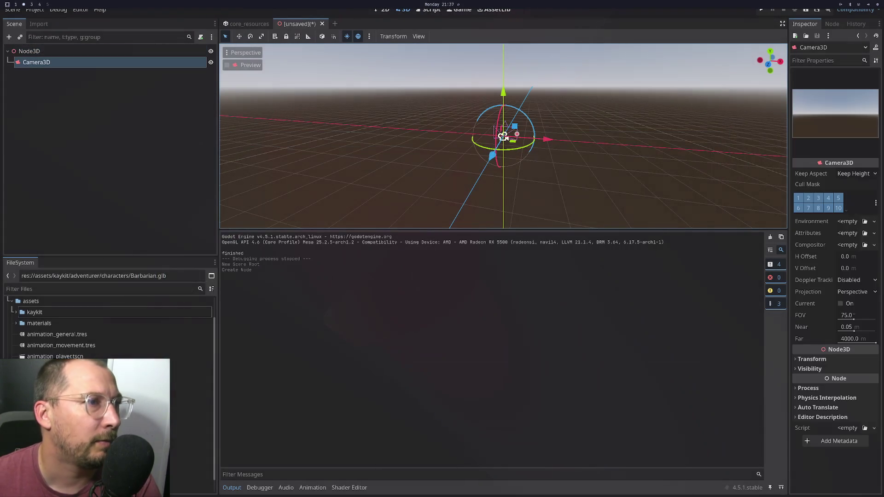
mouse_move(491, 162)
left_mouse_down()
mouse_move(422, 319)
mouse_move(438, 287)
left_mouse_up()
mouse_move(570, 86)
left_mouse_down()
mouse_move(517, 115)
mouse_move(527, 102)
left_mouse_up()
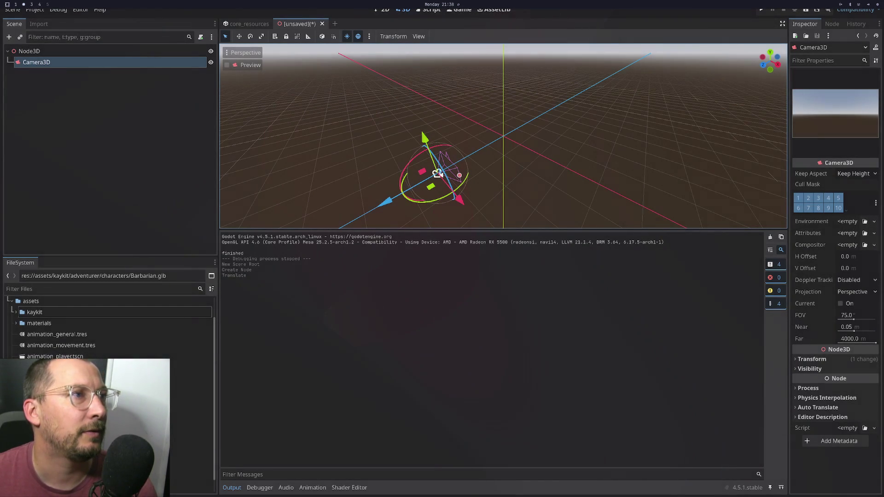
key("ctrl+s")
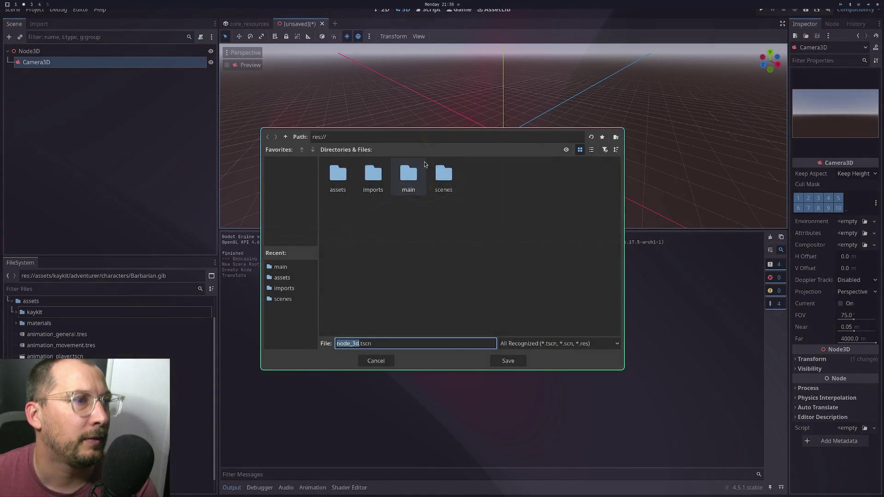
- Save the scene as world.tscn in the scenes folder, then reopen the core_resources scene
double_click(434, 168)
double_click(352, 343)
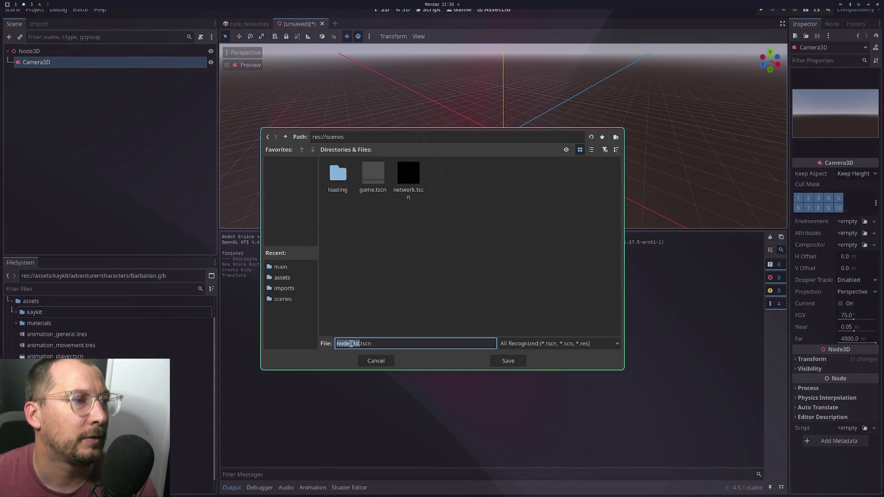
type("game")
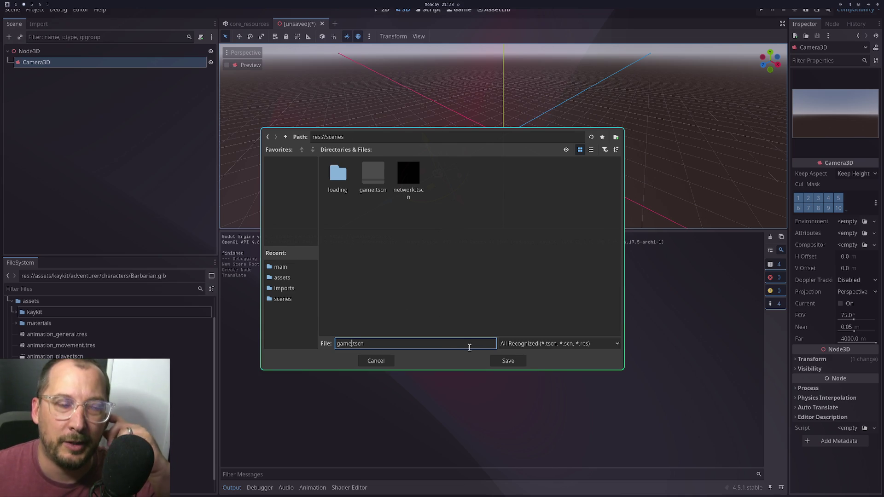
key("BackSpace")
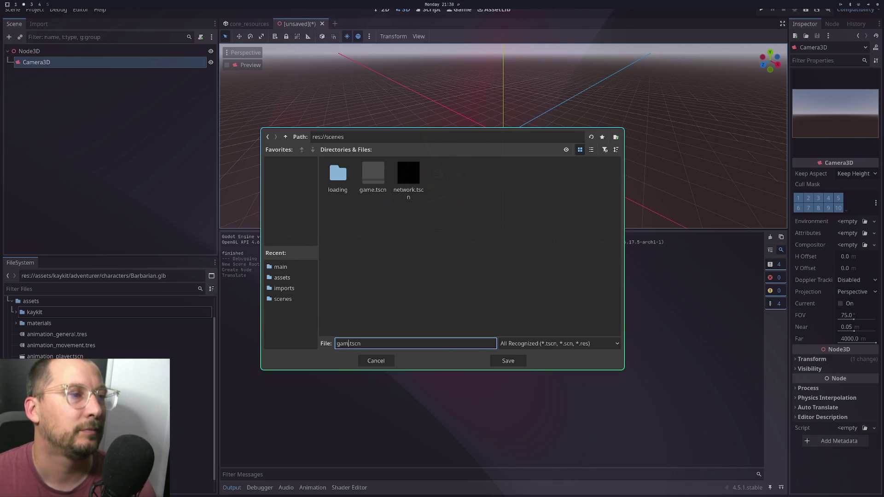
key("BackSpace")
key("BackSpace")
key("BackSpace")
key("Return")
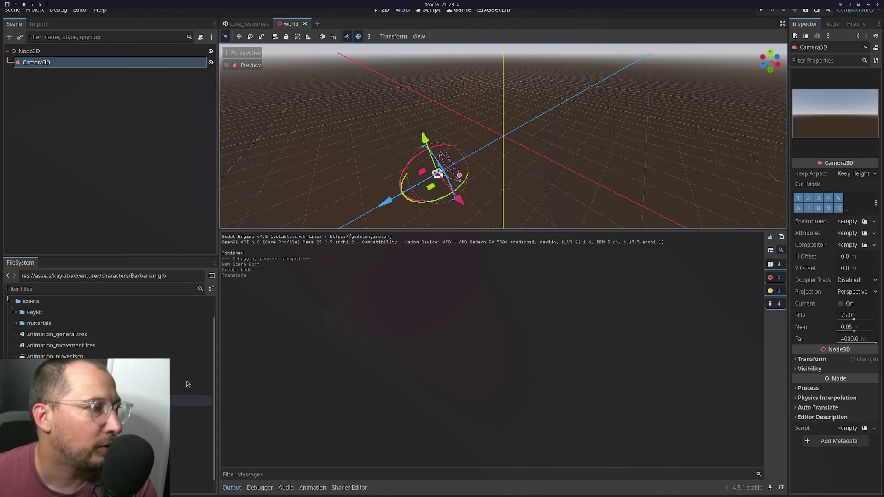
left_click(249, 24)
left_click(20, 51)
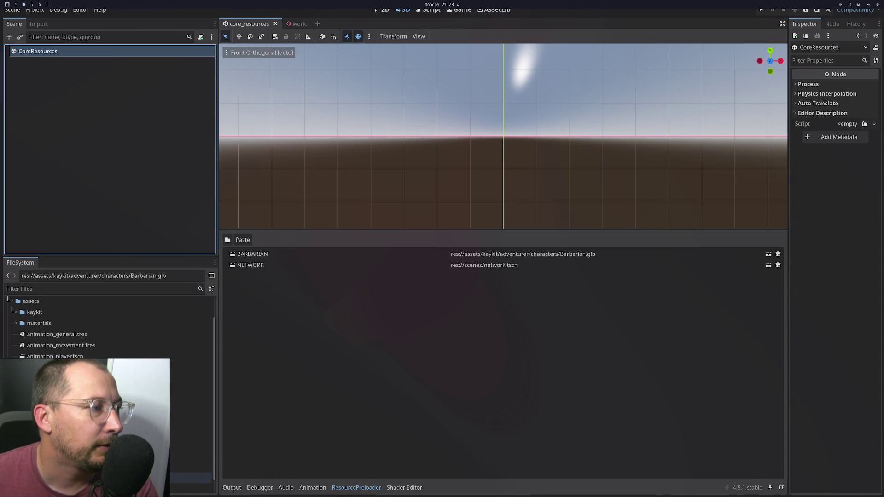
- Drag world.tscn from the scenes folder into the CoreResources preloader
scroll(35, 357, "down", 1)
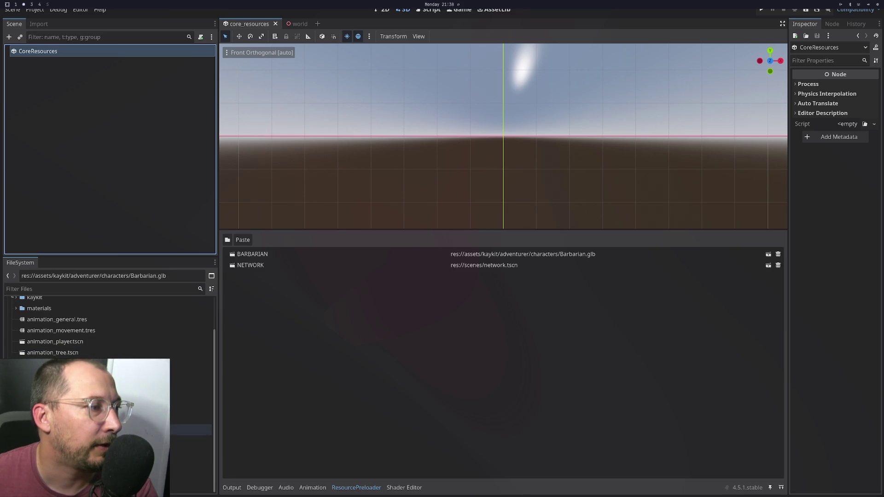
scroll(93, 415, "up", 4)
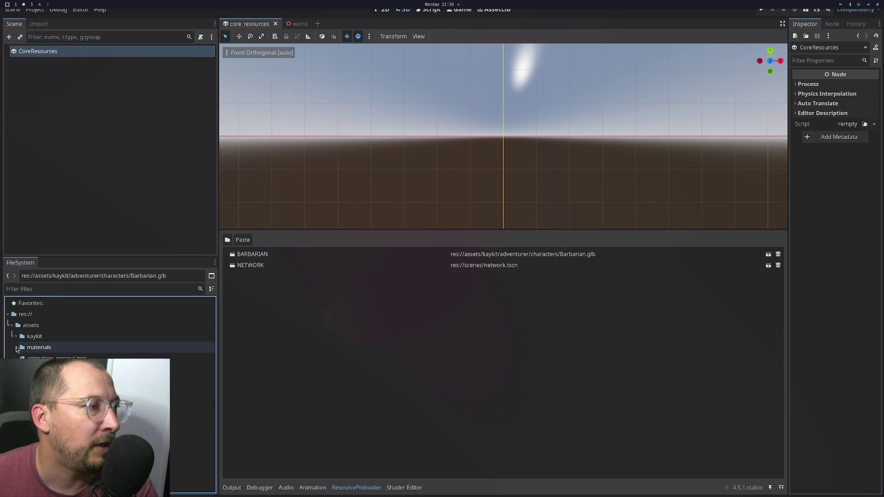
left_click(16, 347)
scroll(16, 350, "up", 2)
left_click(13, 326)
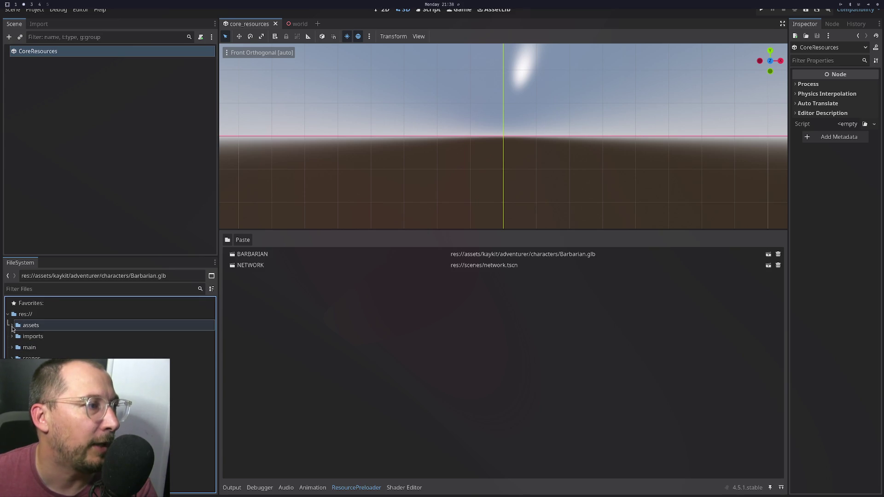
left_click(11, 358)
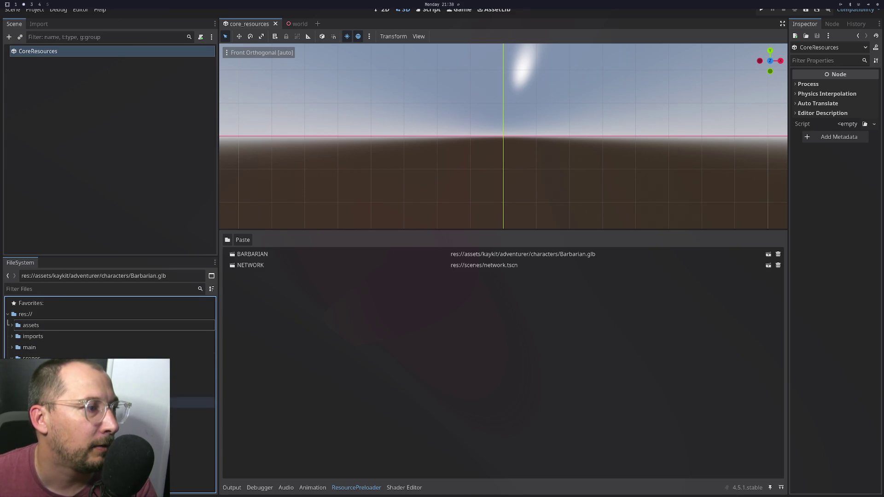
left_click(46, 392)
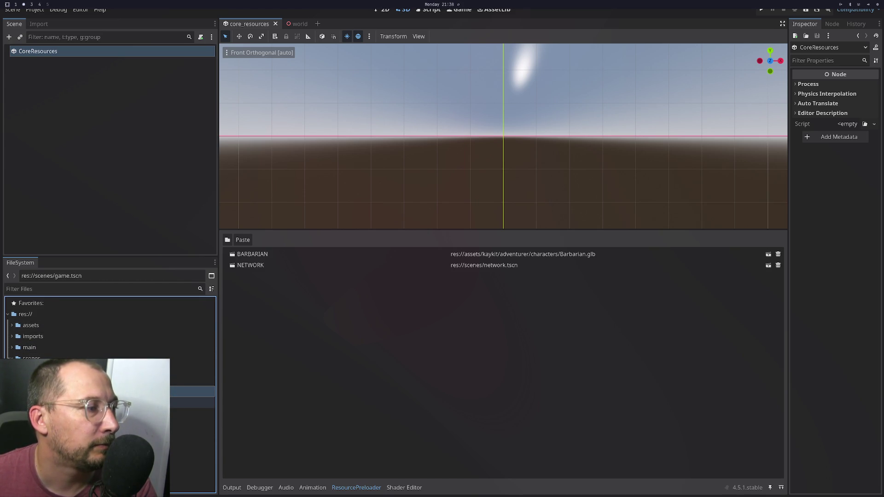
key("Down")
key("Down")
mouse_move(46, 414)
left_mouse_down()
mouse_move(274, 299)
mouse_move(264, 286)
left_mouse_up()
- Rename the new world.tscn preloader entry to WORLD
double_click(247, 278)
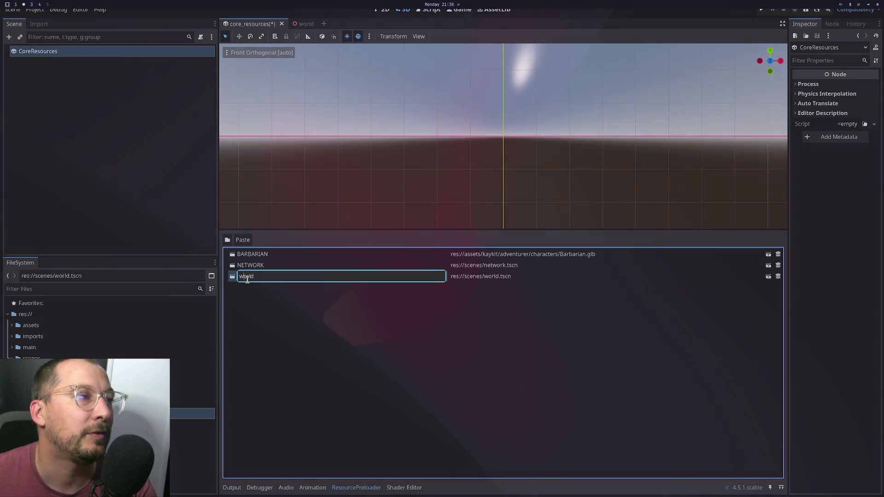
key("ctrl+a")
type("W")
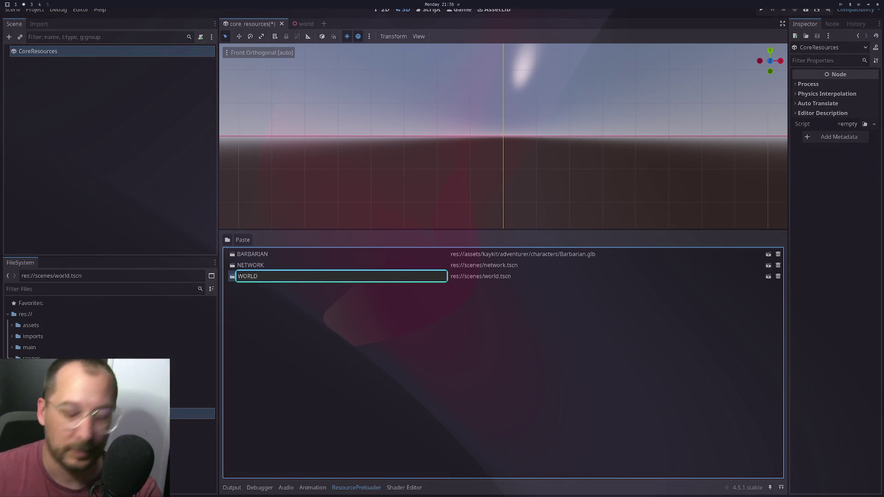
key("Escape")
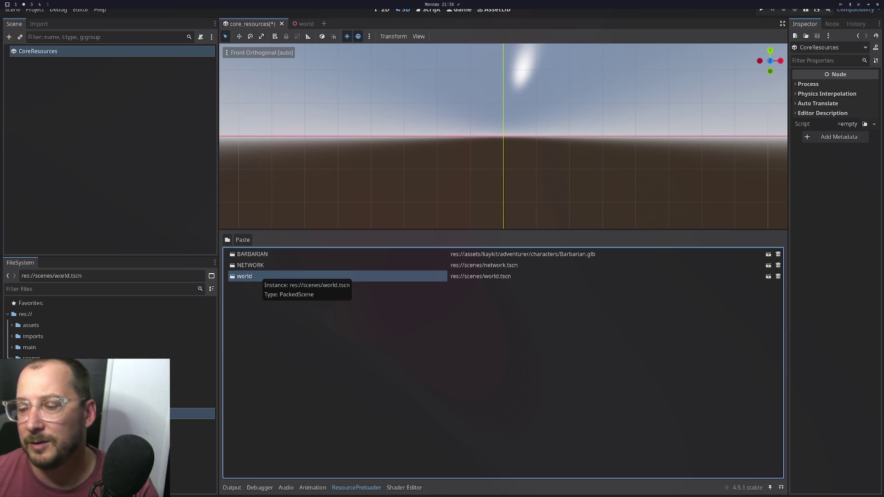
key("super+3")
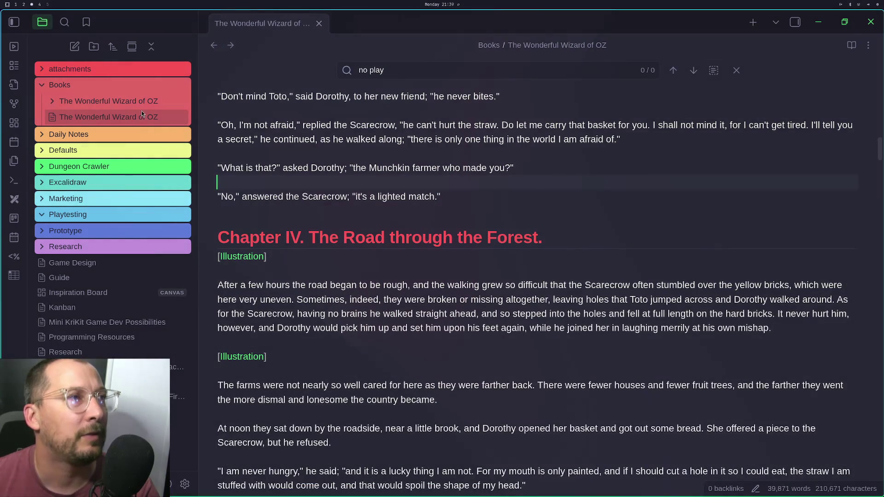
key("super+4")
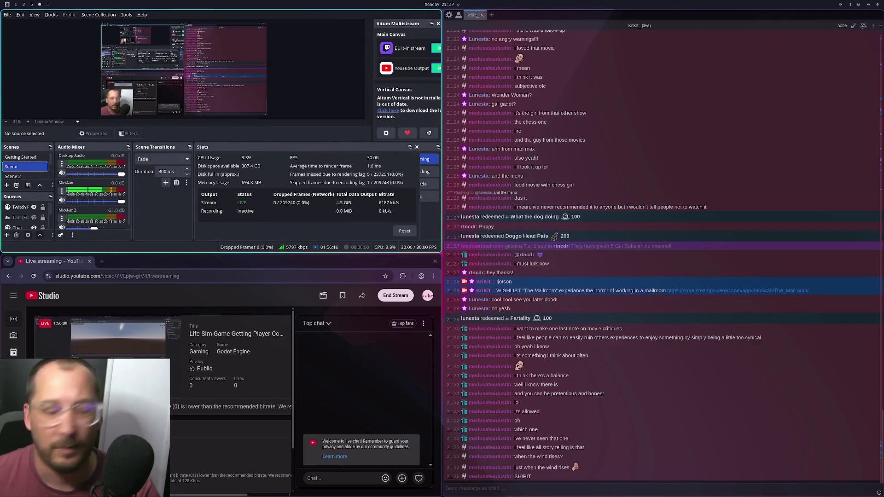
key("super+1")
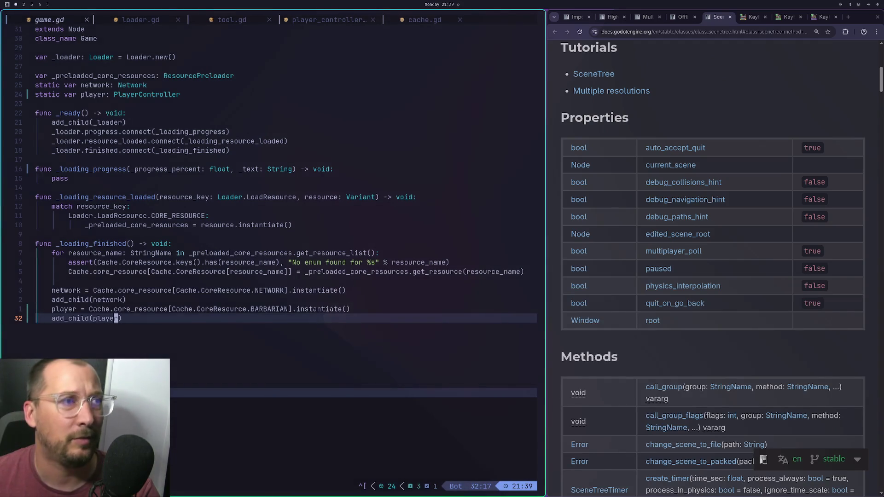
key("super+2")
left_click(290, 277)
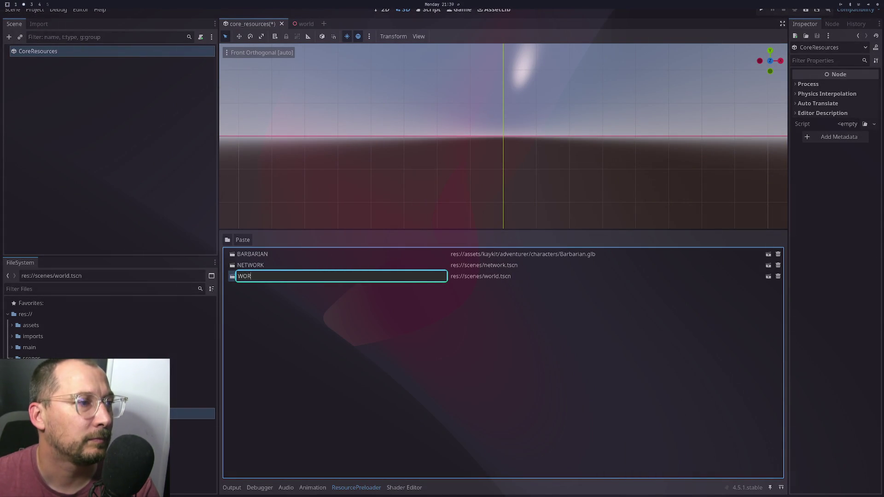
type("LD")
key("Return")
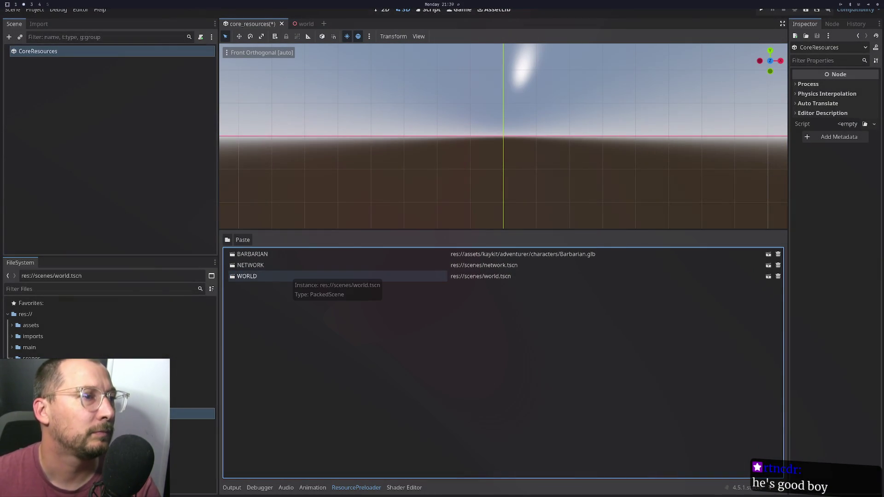
- Save the core_resources scene with Ctrl+S and switch to the Neovim workspace
key("ctrl+s")
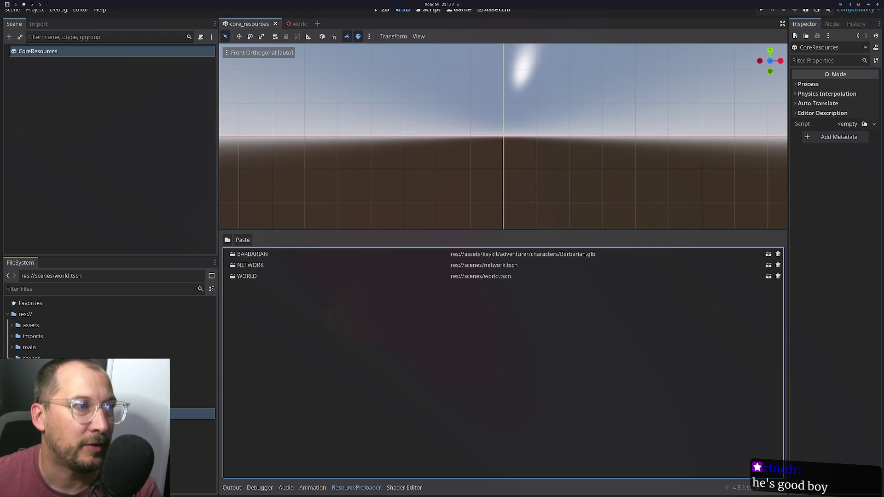
left_click(297, 333)
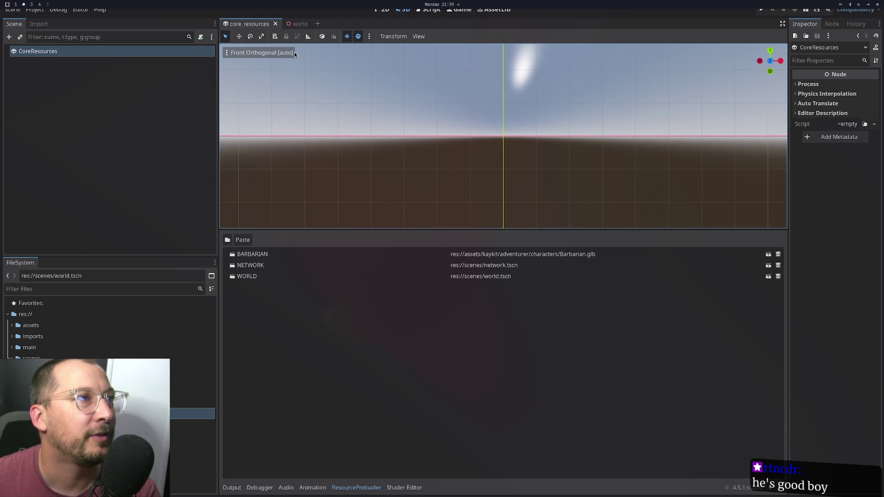
key("super+1")
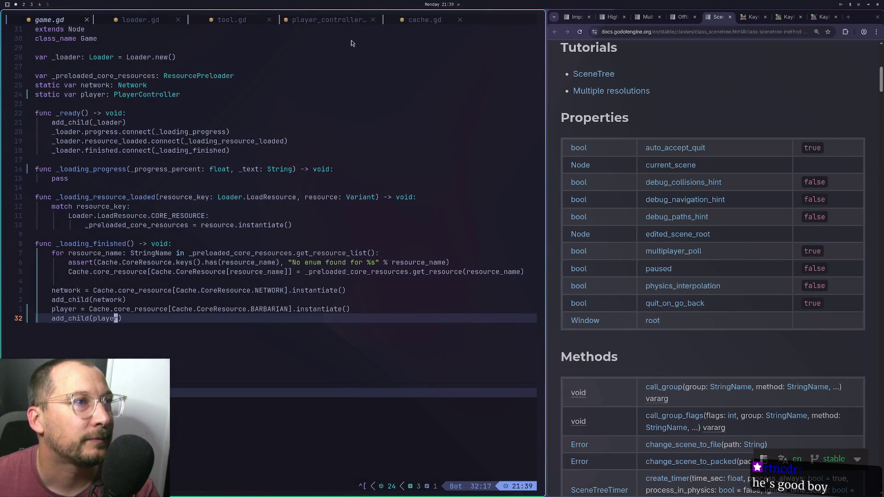
- Append WORLD to the CoreResource enum in cache.gd and save it
left_click(400, 23)
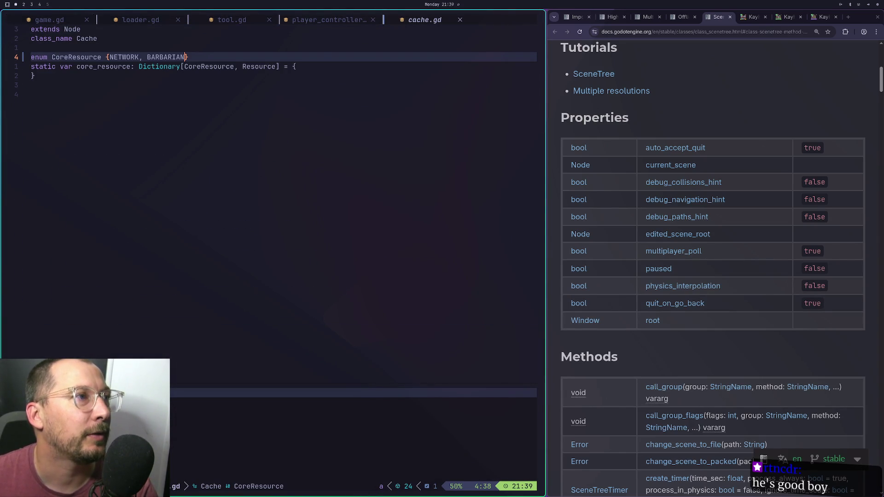
type(", WORLD")
key("Escape")
type(":w")
key("Return")
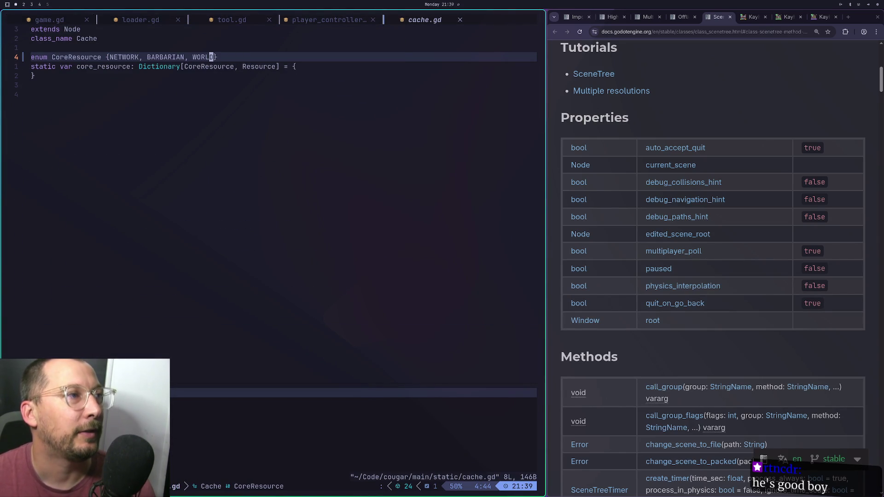
- Go to game.gd and open a new line below add_child(player)
key("ctrl+w")
key("j")
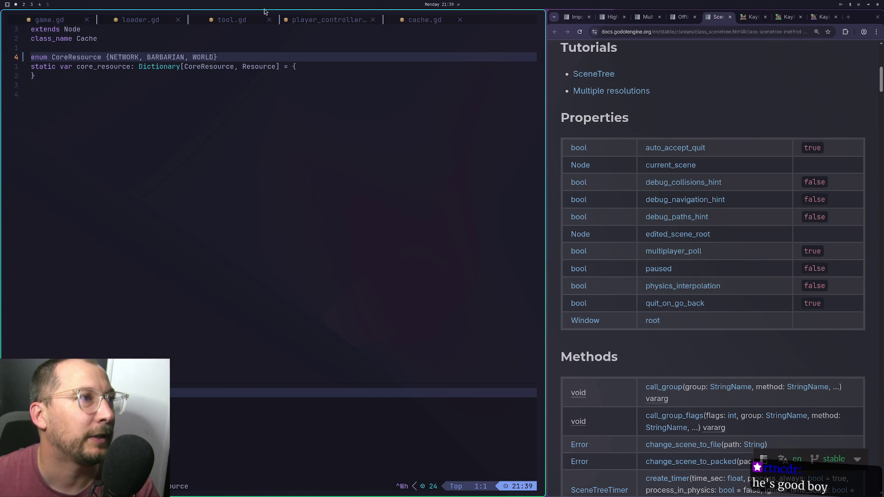
left_click(126, 22)
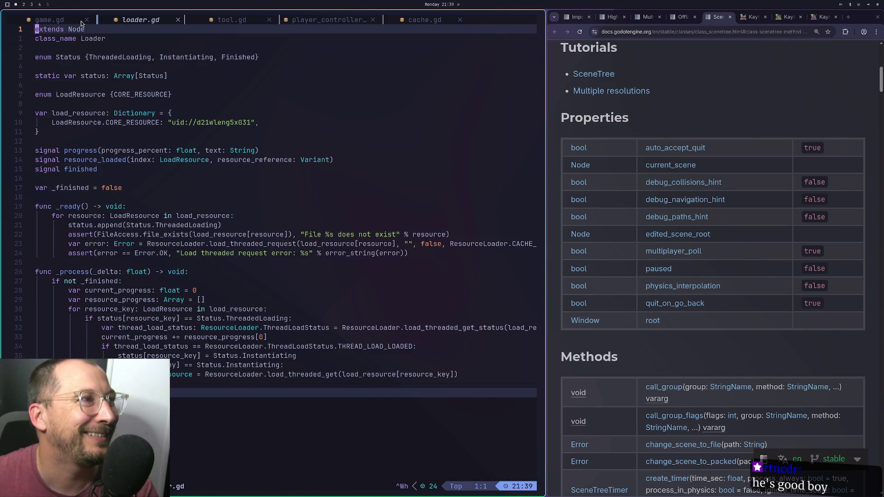
left_click(180, 21)
left_click(49, 20)
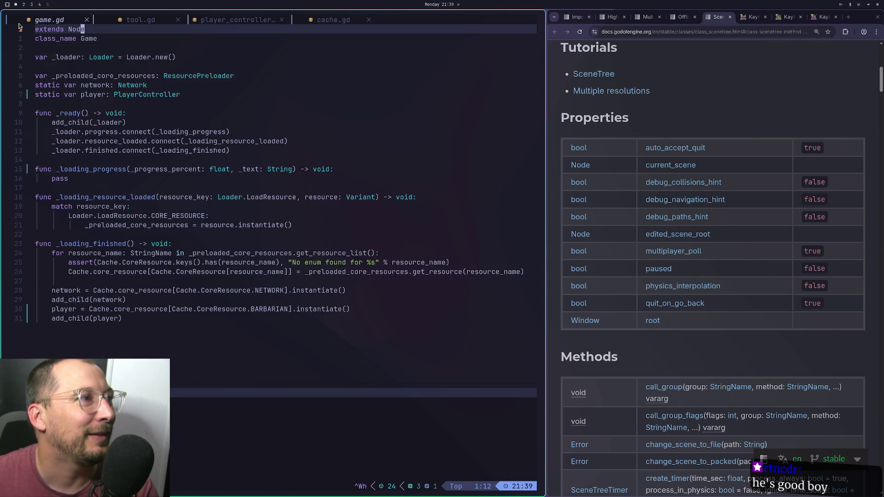
left_click(149, 319)
key("a")
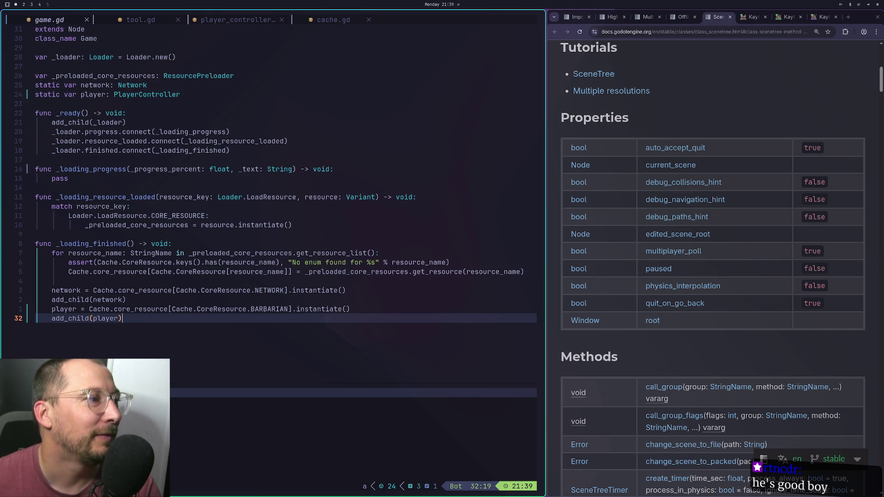
key("Return")
key("Return")
key("BackSpace")
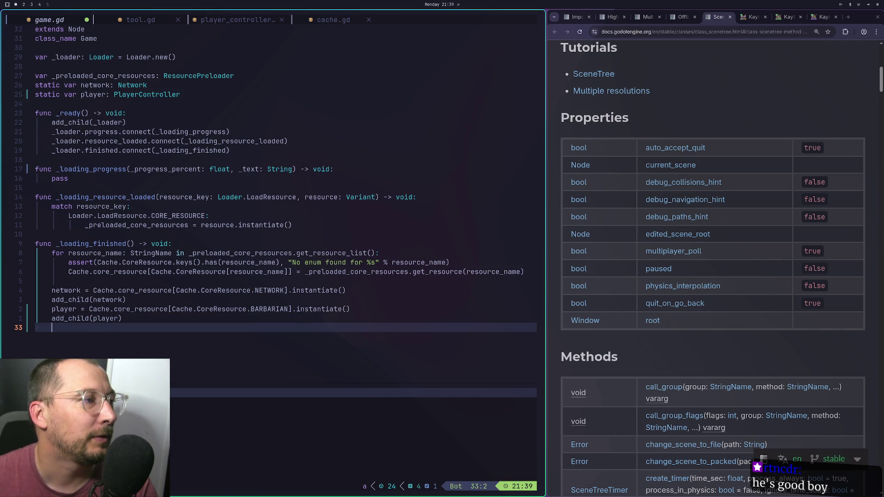
- Write 'var world: Node3D =' using a pasted copy of the player instantiation expression
type("var world: Node3D = ")
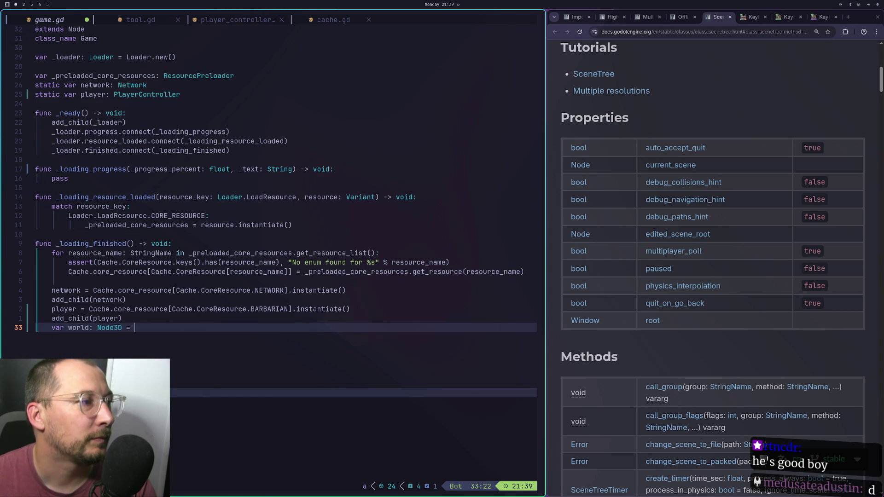
type("Ca")
key("Escape")
key("k")
key("k")
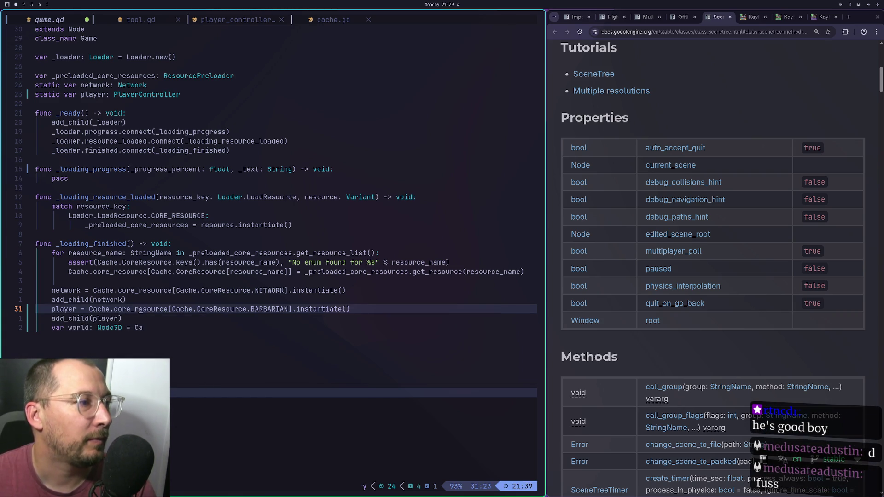
key("j")
key("j")
key("k")
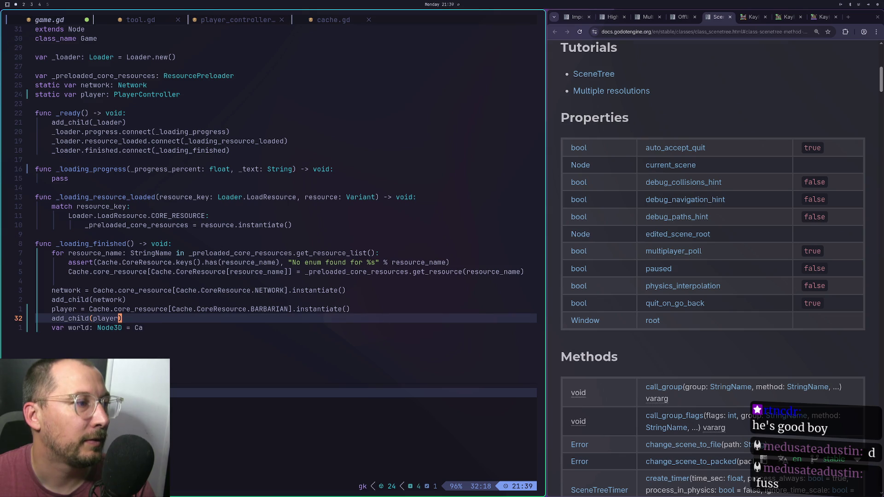
key("j")
key("l")
key("A")
key("BackSpace")
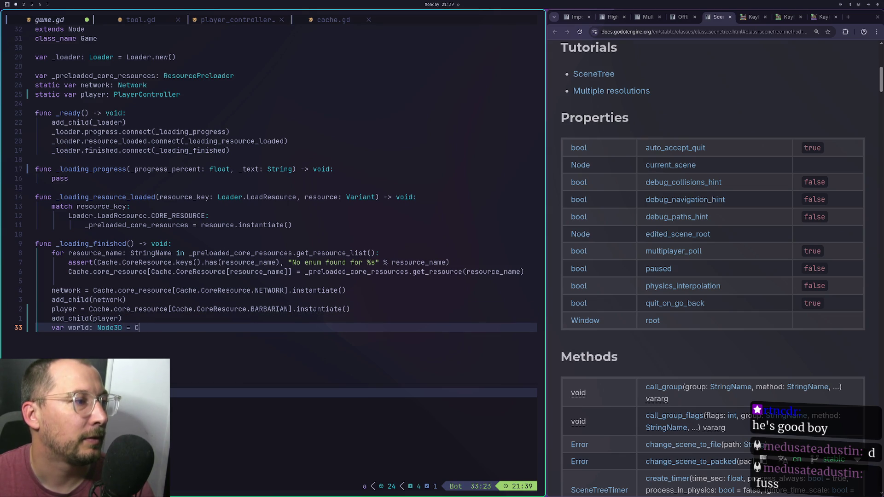
key("Escape")
key("p")
key("i")
key("BackSpace")
key("BackSpace")
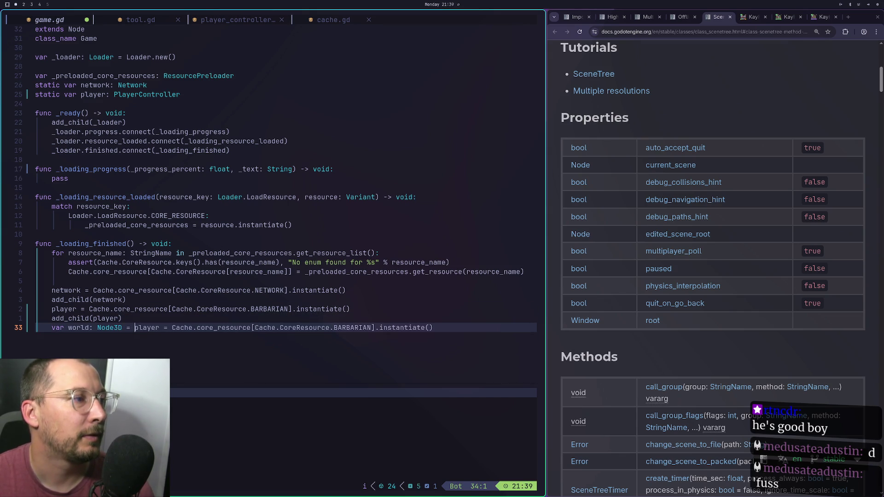
key("Delete")
key("Delete")
type("L")
key("Delete")
key("Delete")
key("Delete")
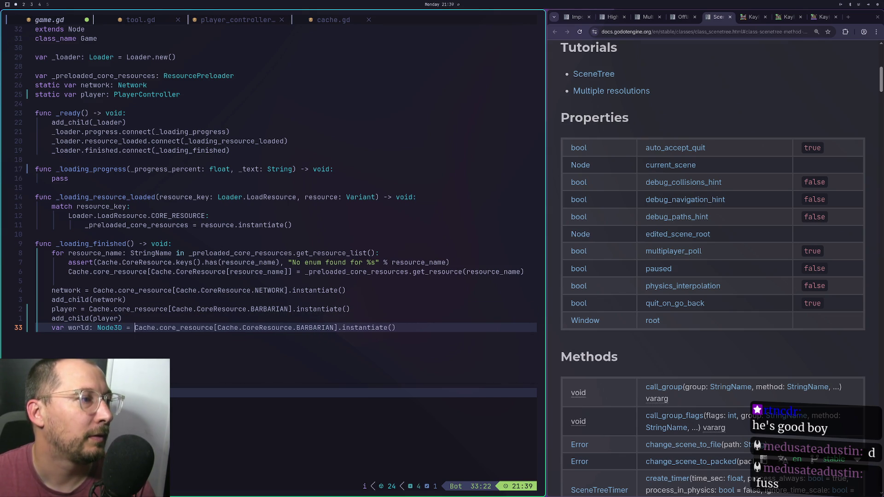
key("Escape")
- Change BARBARIAN to WORLD in the world line, fix the WOLRD typo, and save game.gd
key("w")
key("w")
key("w")
key("w")
key("w")
key("w")
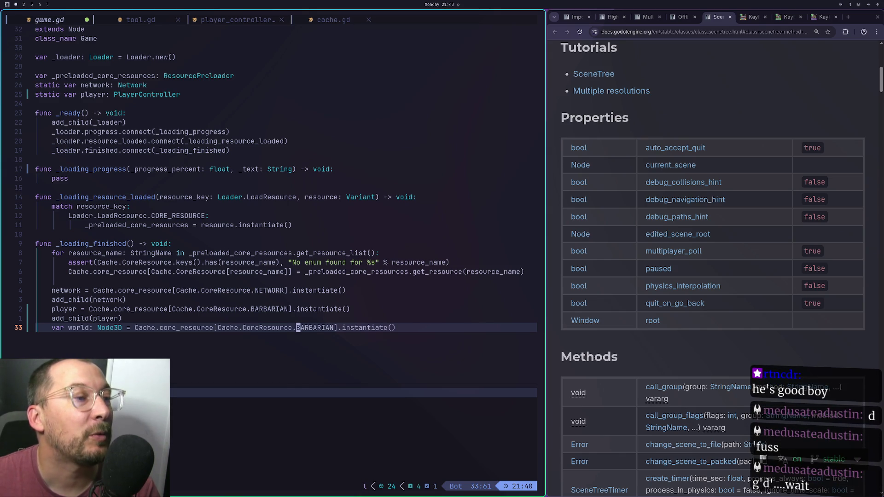
type("cwWOLRD")
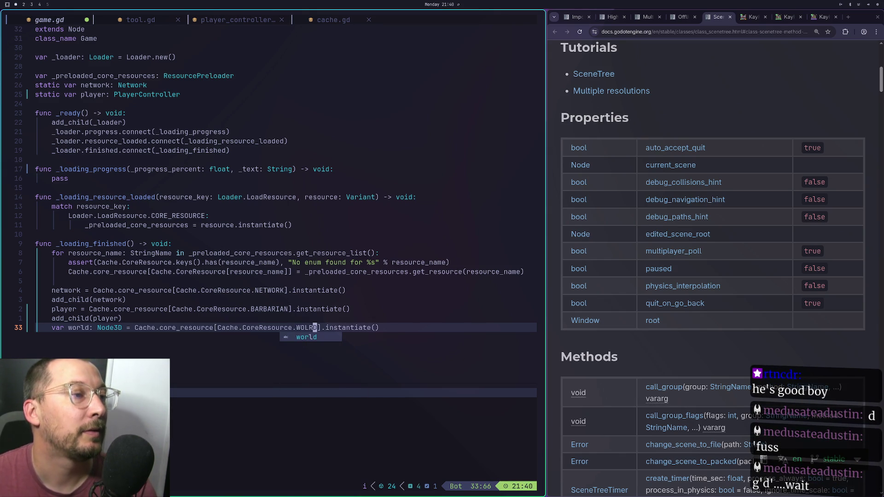
key("Escape")
key("h")
key("h")
key("x")
key("p")
key("e")
key("a")
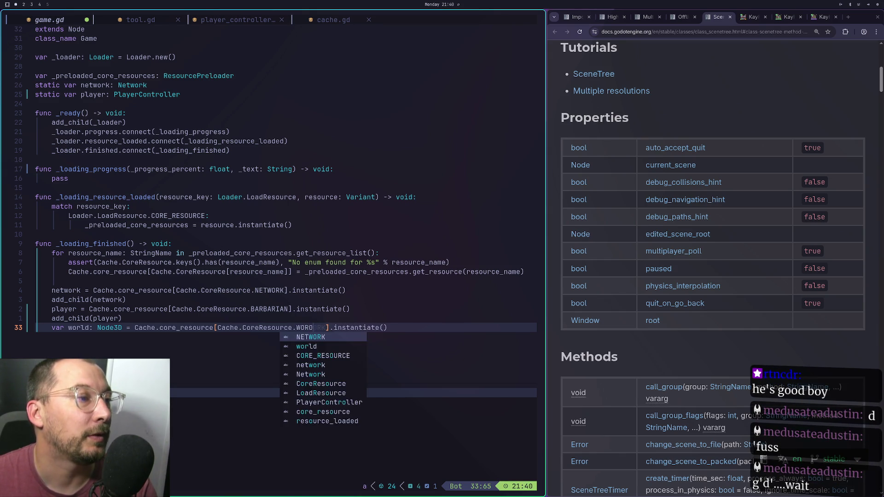
key("Escape")
type(":w")
key("Return")
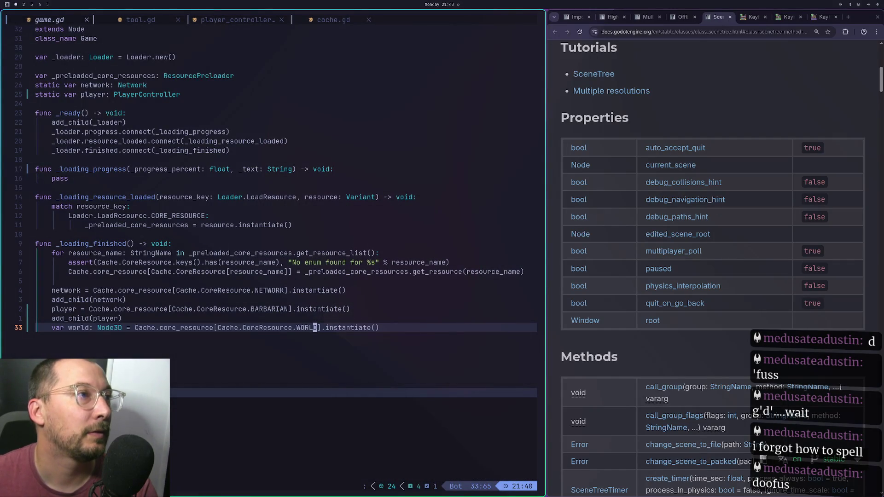
- Check the WORLD spelling in cache.gd, then return to the Godot editor
left_click(351, 22)
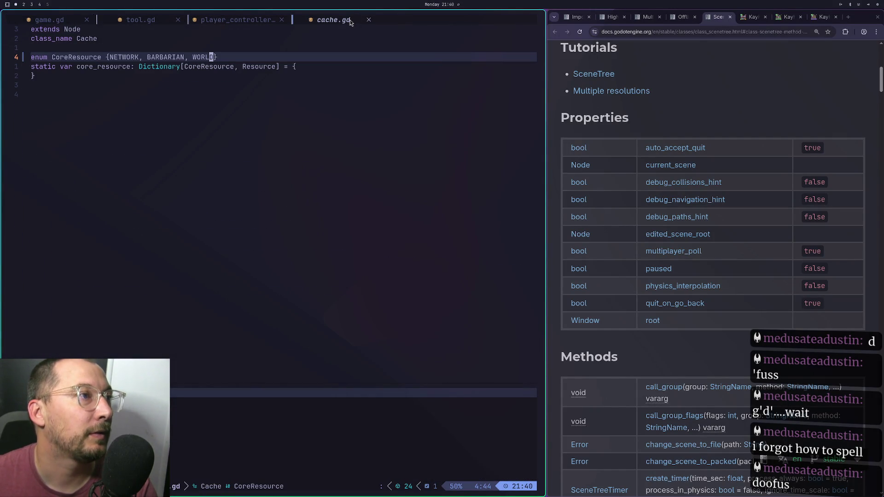
left_click(60, 19)
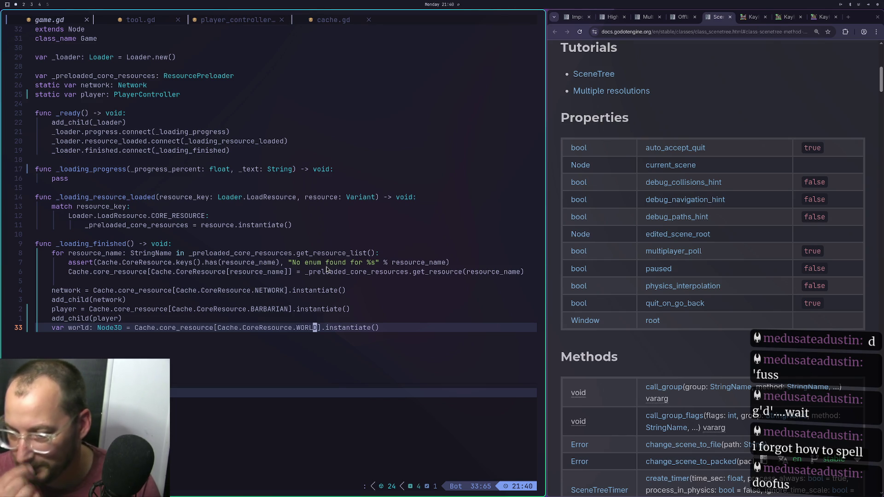
key("super+2")
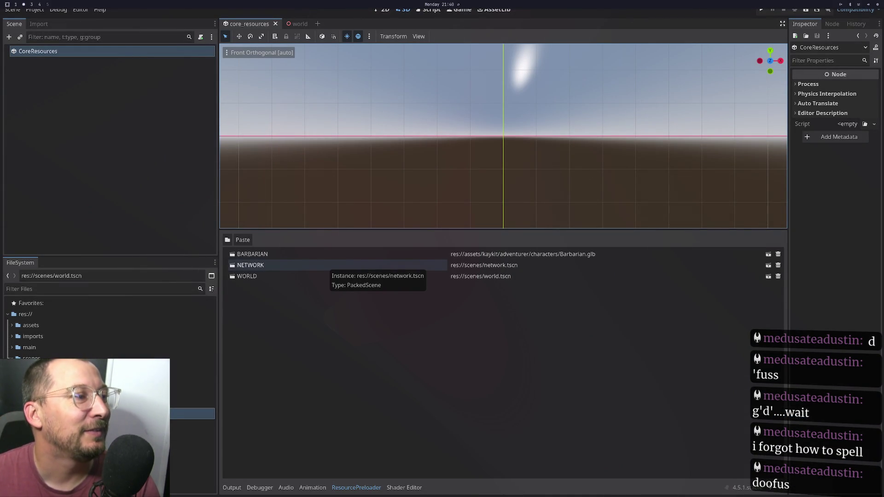
key("super+1")
key("super+2")
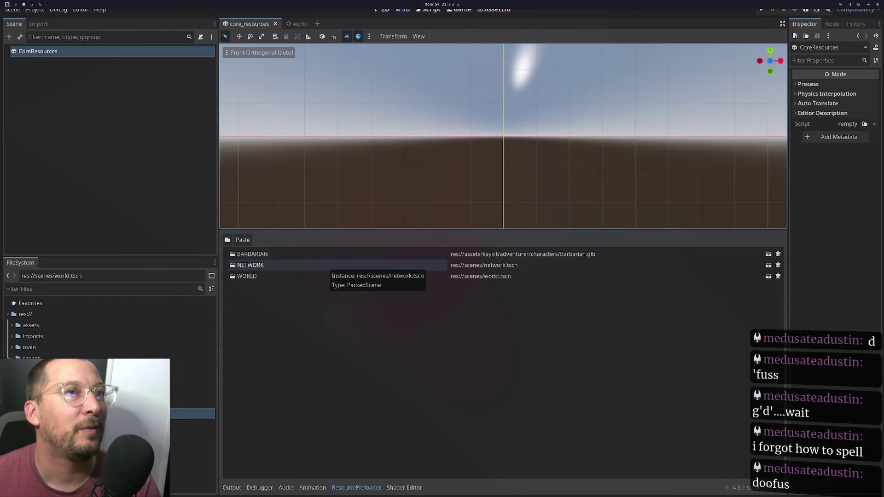